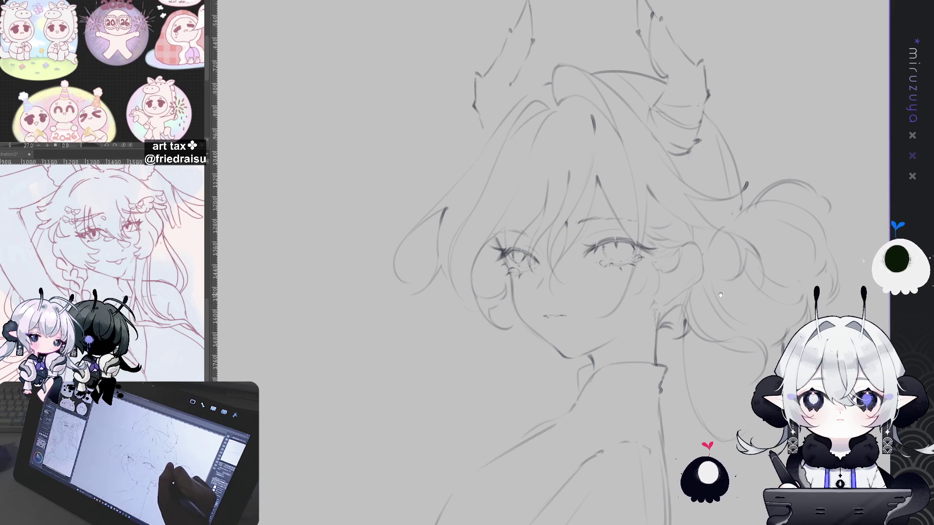
Sketch faint short pencil strands in the lower-left hair
{"action": "key", "text": "minus"}
{"action": "key", "text": "minus"}
{"action": "mouse_move", "coordinate": [687, 271]}
{"action": "left_mouse_down"}
{"action": "mouse_move", "coordinate": [664, 310]}
{"action": "mouse_move", "coordinate": [669, 294]}
{"action": "left_mouse_up"}
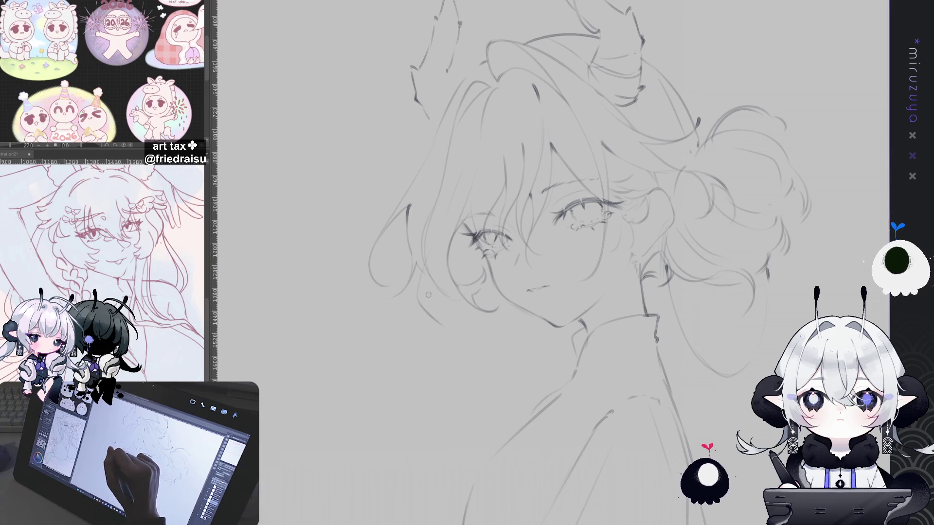
{"action": "left_click_drag", "start_coordinate": [427, 280], "coordinate": [424, 305]}
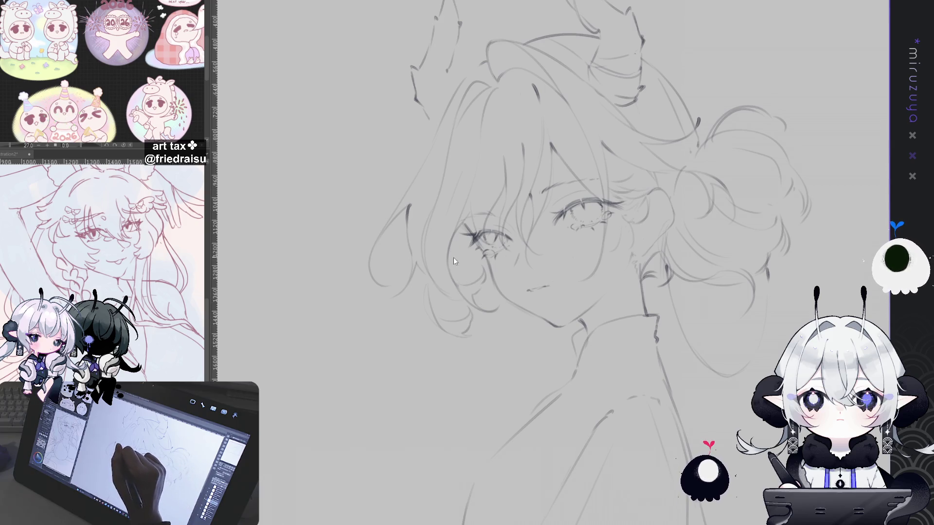
{"action": "left_click_drag", "start_coordinate": [444, 294], "coordinate": [469, 317]}
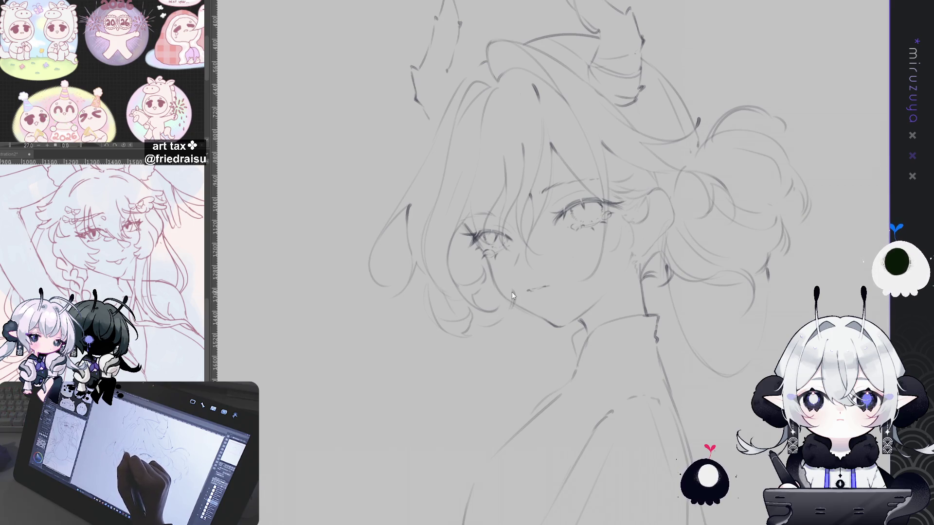
Check the sketch in a mirrored view, then draw a curved hair strand on the right
{"action": "key", "text": "h"}
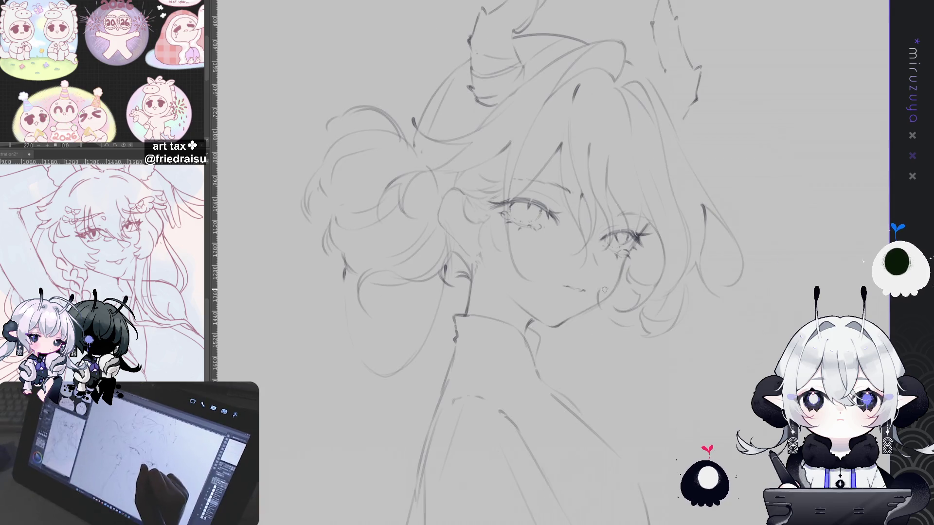
{"action": "key", "text": "^"}
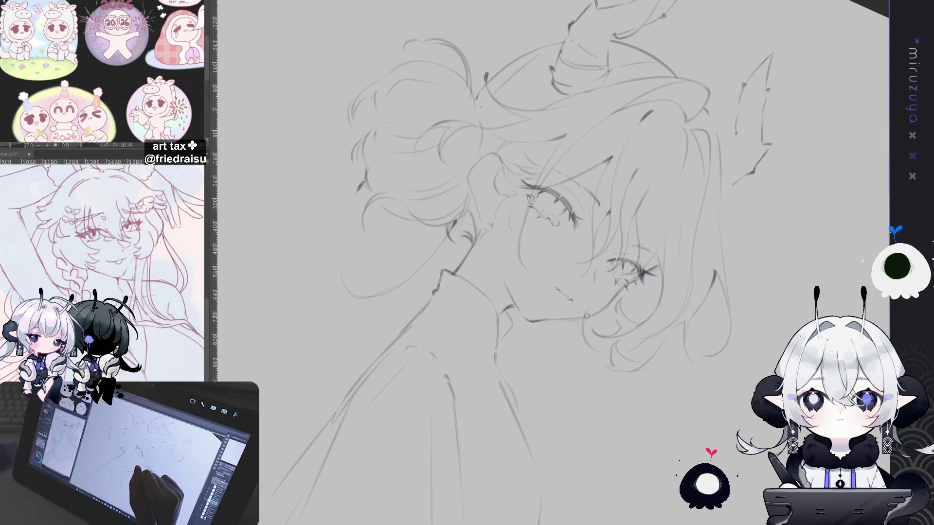
{"action": "key", "text": "h"}
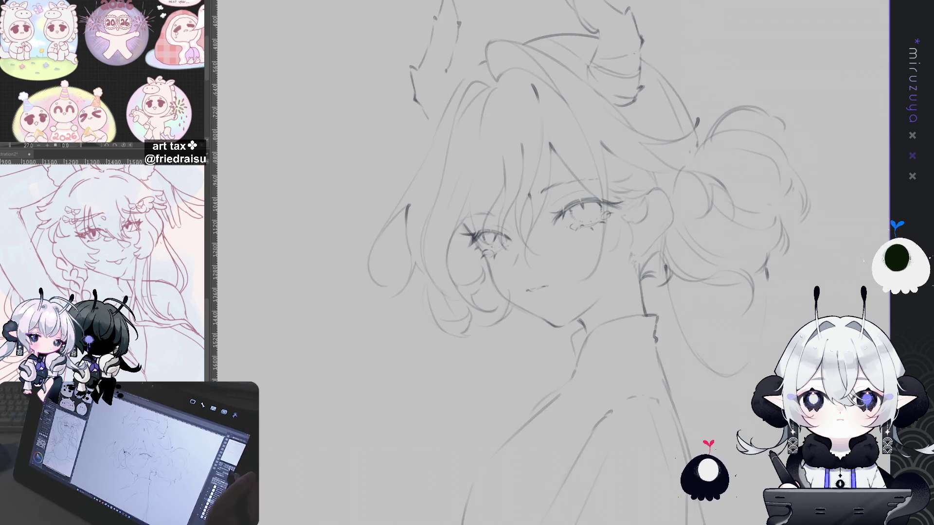
{"action": "left_click_drag", "start_coordinate": [691, 390], "coordinate": [646, 266]}
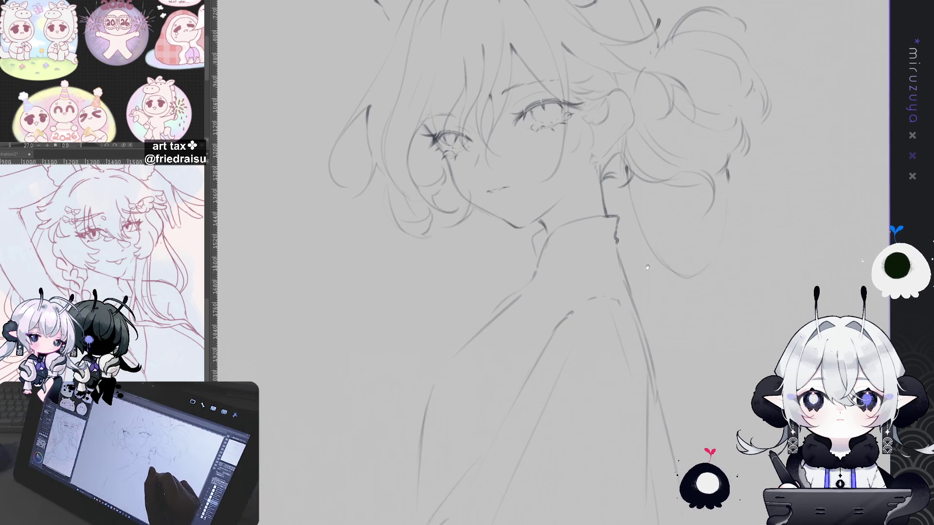
{"action": "mouse_move", "coordinate": [746, 242]}
{"action": "left_mouse_down"}
{"action": "mouse_move", "coordinate": [809, 377]}
{"action": "mouse_move", "coordinate": [833, 401]}
{"action": "left_mouse_up"}
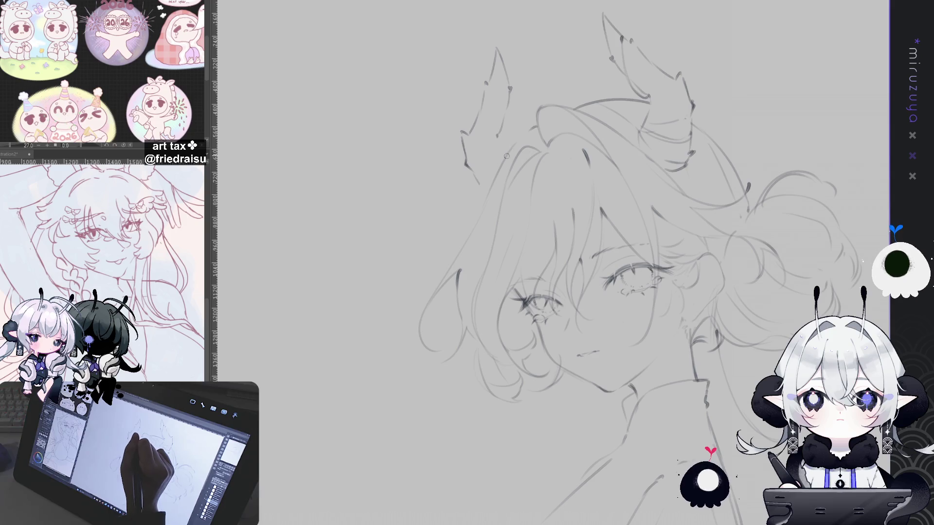
{"action": "left_click_drag", "start_coordinate": [485, 178], "coordinate": [460, 252]}
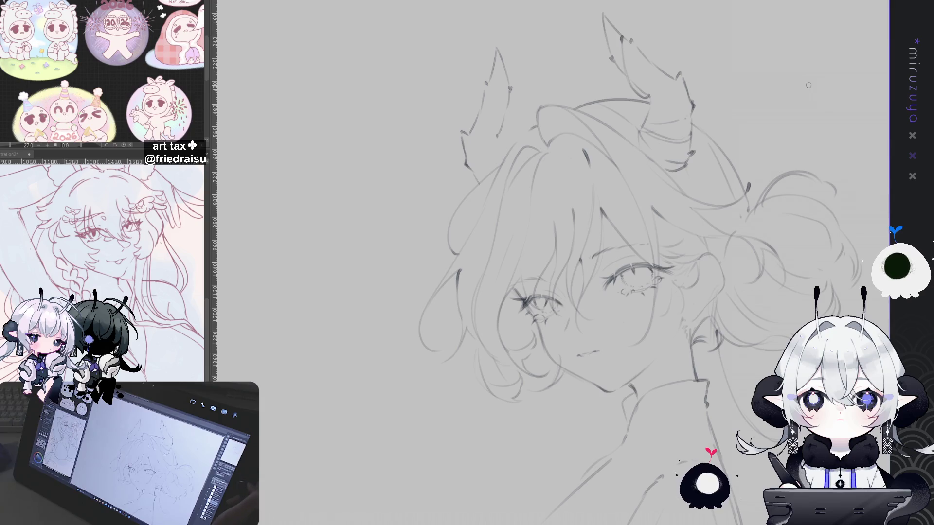
Undo to restore the iris and lash details, then select the right eye and forehead
{"action": "left_click_drag", "start_coordinate": [806, 260], "coordinate": [729, 206]}
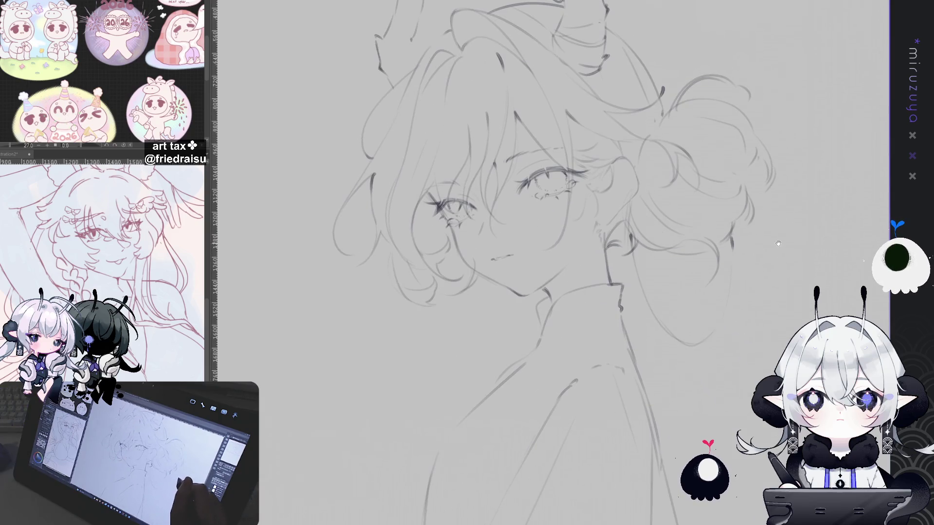
{"action": "key", "text": "h"}
{"action": "key", "text": "h"}
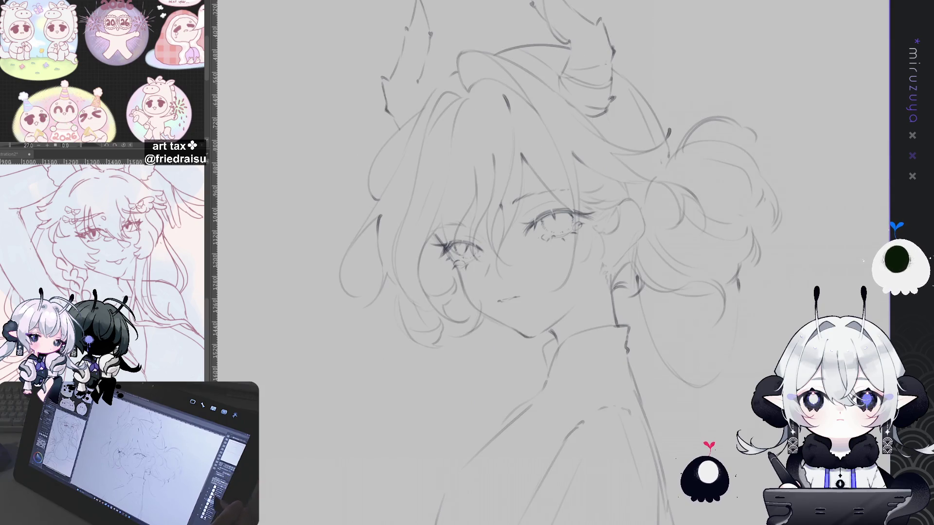
{"action": "key", "text": "ctrl+z"}
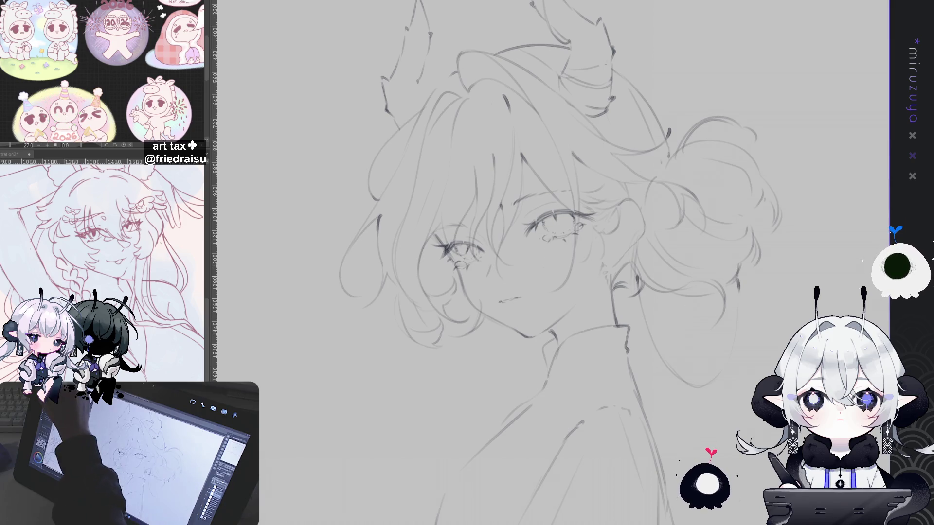
{"action": "left_click_drag", "start_coordinate": [535, 258], "coordinate": [532, 259]}
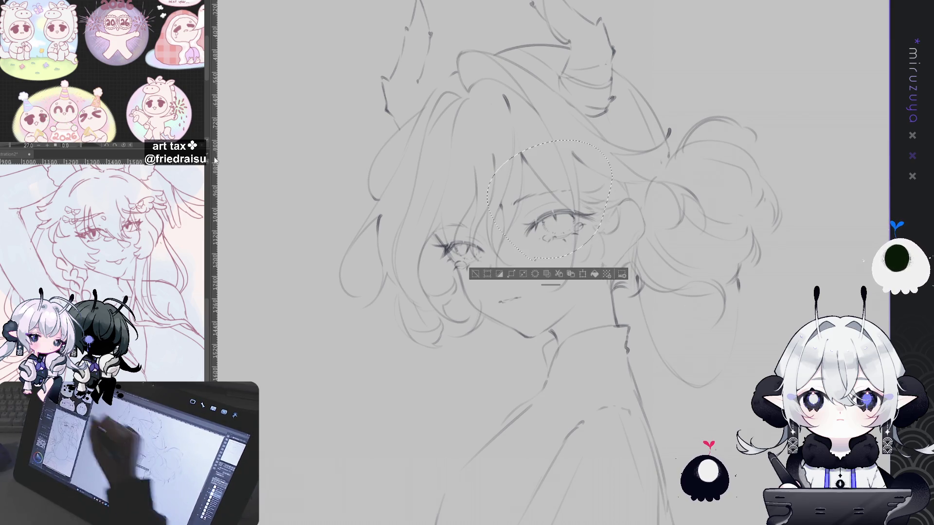
Nudge the selected right eye slightly left and scale it up a little
{"action": "left_click_drag", "start_coordinate": [590, 187], "coordinate": [587, 189]}
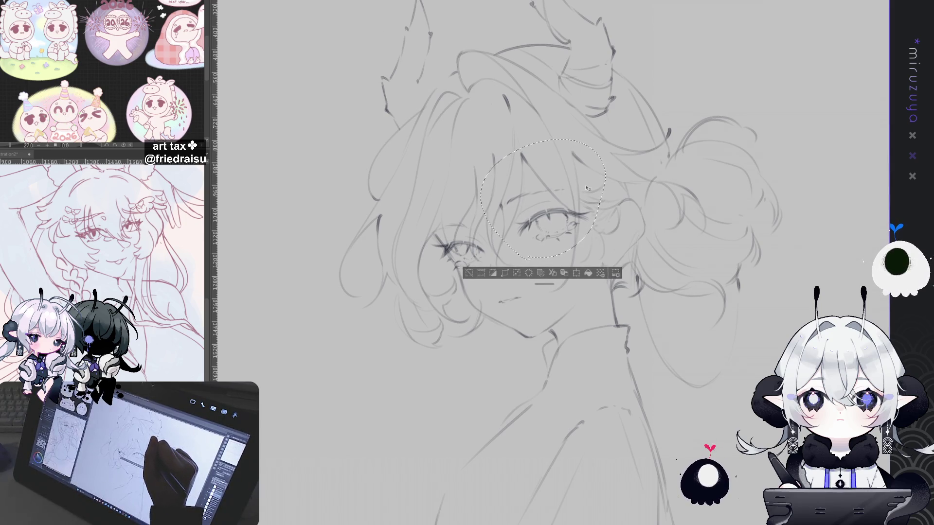
{"action": "key", "text": "ctrl+t"}
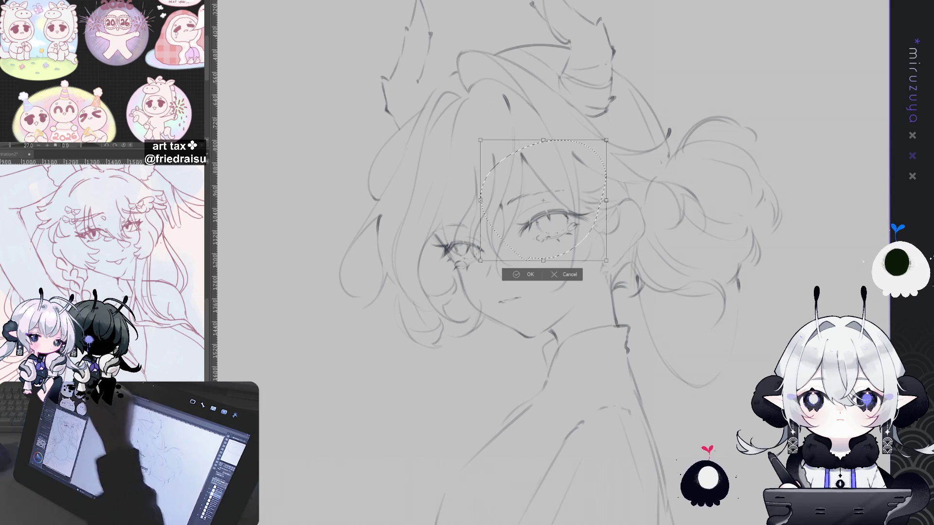
{"action": "mouse_move", "coordinate": [601, 141]}
{"action": "left_mouse_down"}
{"action": "mouse_move", "coordinate": [608, 138]}
{"action": "mouse_move", "coordinate": [587, 167]}
{"action": "left_mouse_up"}
{"action": "left_click", "coordinate": [517, 275]}
Select around the mouth, clear the selection, and compare the face in a mirrored view
{"action": "left_click_drag", "start_coordinate": [525, 301], "coordinate": [476, 278]}
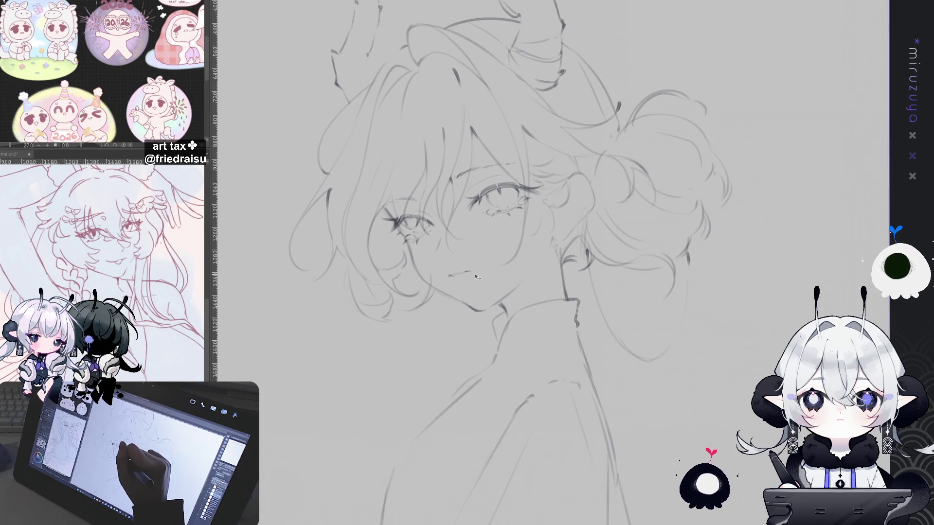
{"action": "key", "text": "m"}
{"action": "left_click_drag", "start_coordinate": [484, 265], "coordinate": [480, 270]}
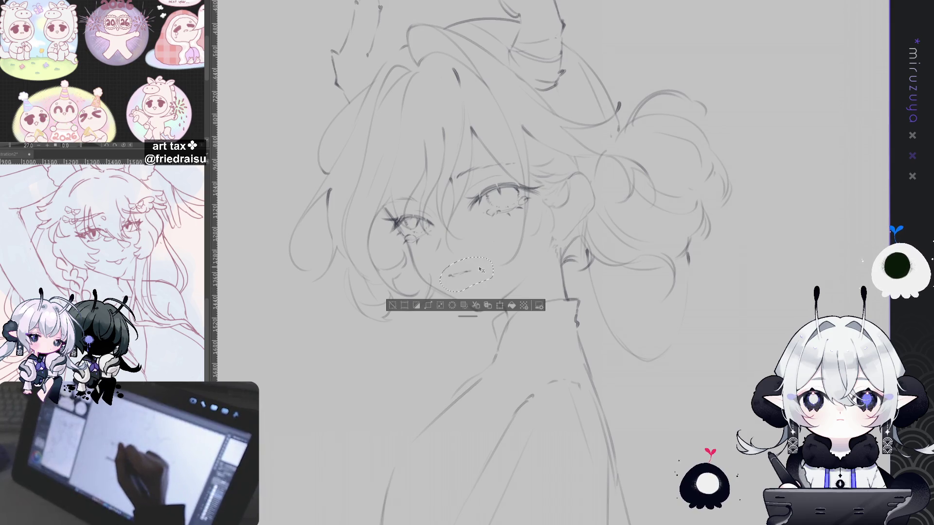
{"action": "key", "text": "ctrl+d"}
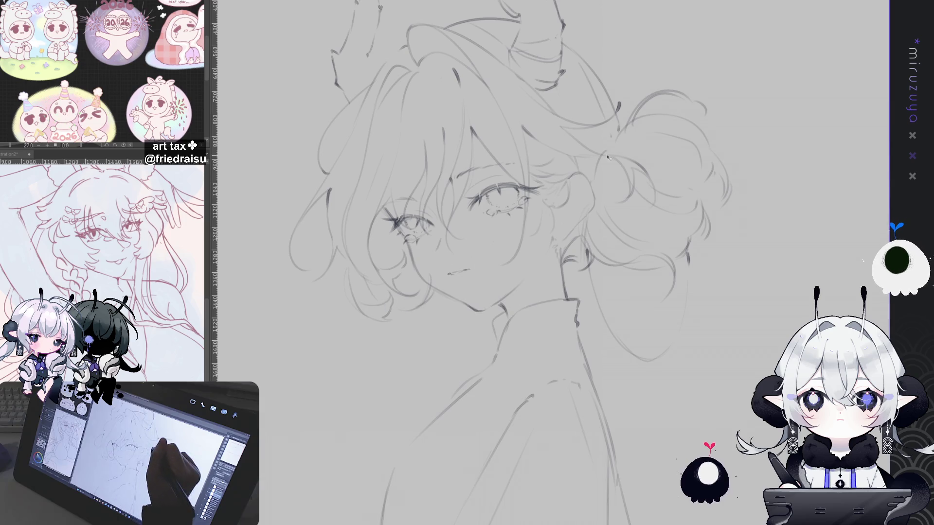
{"action": "key", "text": "h"}
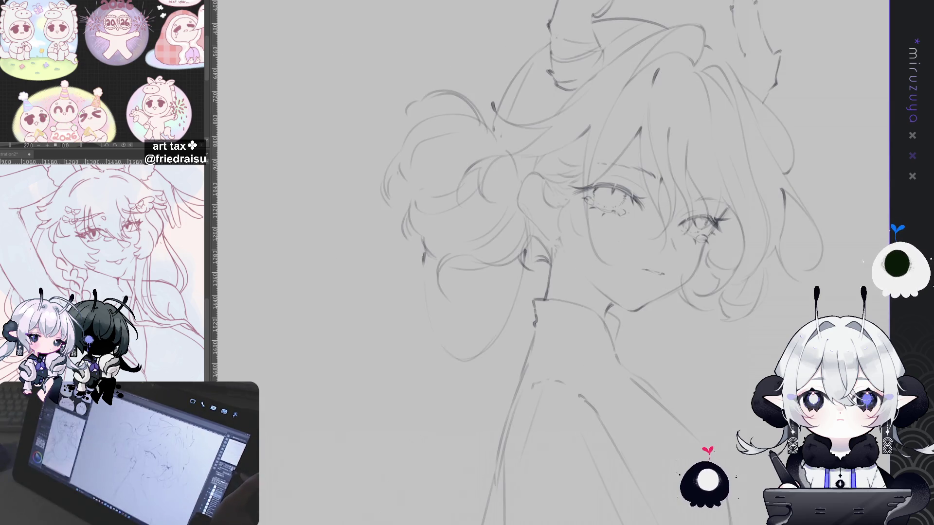
{"action": "key", "text": "h"}
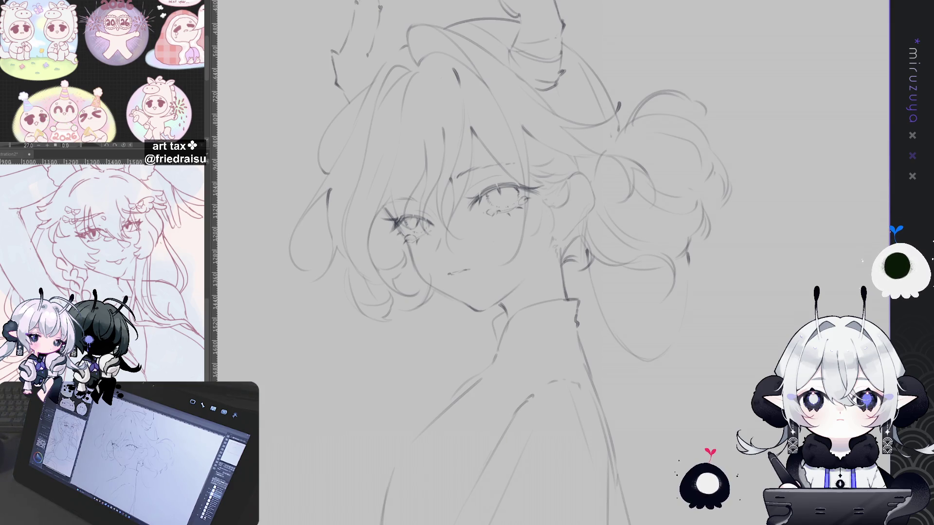
Zoom out and scale the coat and lower-body section slightly larger with Ctrl+T
{"action": "scroll", "coordinate": [516, 262], "scroll_direction": "down", "scroll_amount": 2}
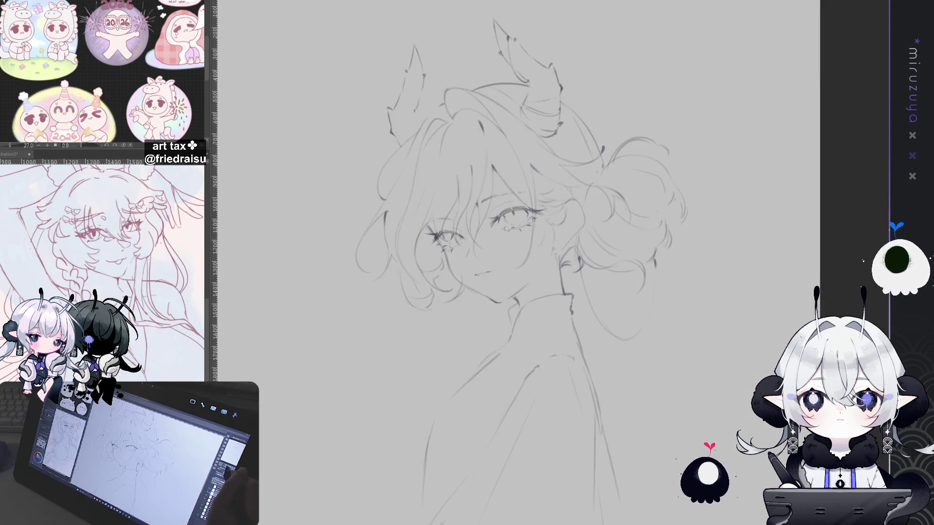
{"action": "scroll", "coordinate": [515, 263], "scroll_direction": "down", "scroll_amount": 3}
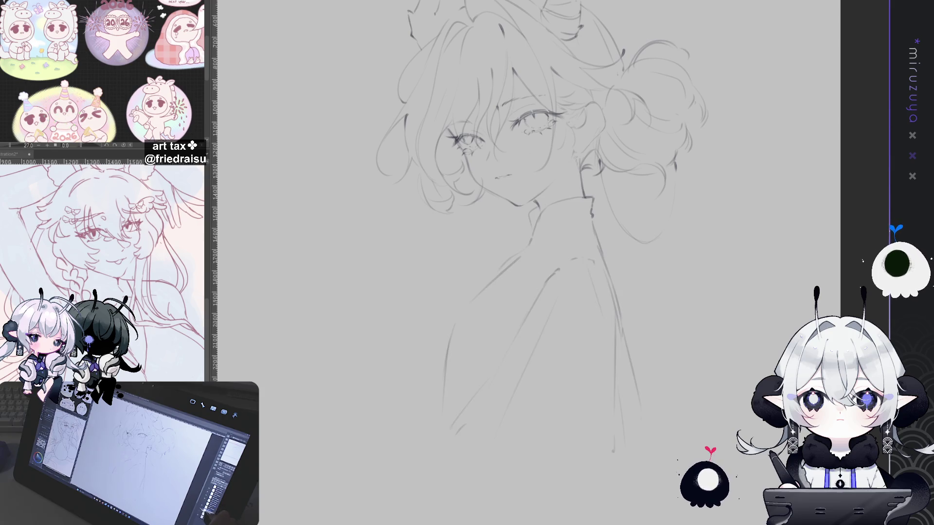
{"action": "key", "text": "ctrl+t"}
{"action": "mouse_move", "coordinate": [541, 478]}
{"action": "left_mouse_down"}
{"action": "mouse_move", "coordinate": [541, 496]}
{"action": "mouse_move", "coordinate": [542, 473]}
{"action": "left_mouse_up"}
{"action": "left_click_drag", "start_coordinate": [598, 328], "coordinate": [598, 328]}
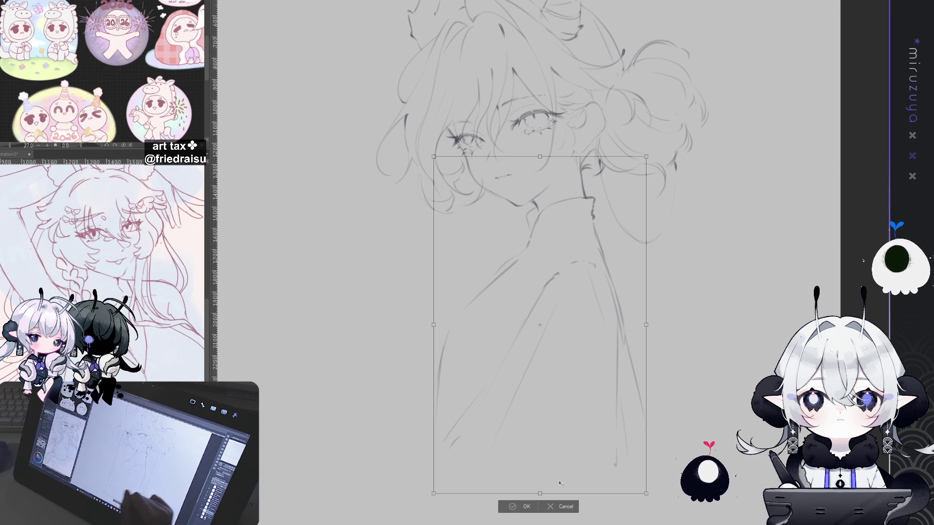
{"action": "left_click_drag", "start_coordinate": [539, 493], "coordinate": [539, 506]}
{"action": "left_click_drag", "start_coordinate": [539, 507], "coordinate": [539, 503]}
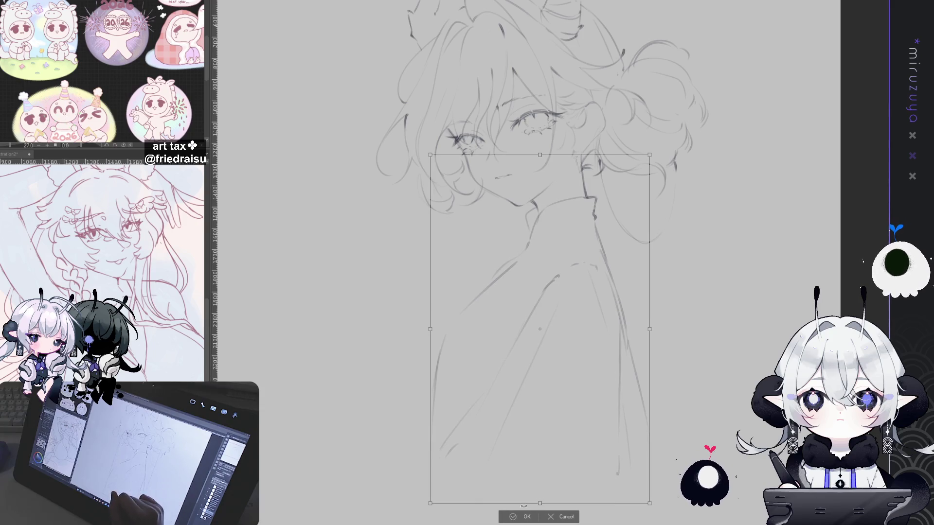
{"action": "left_click", "coordinate": [525, 516]}
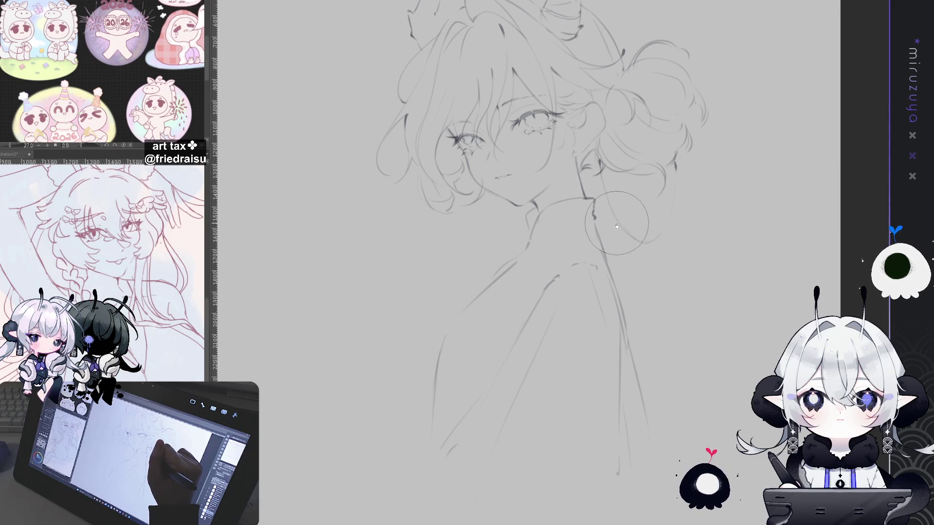
Remove the thin neck line and redraw the coat line running down-left from the collar
{"action": "key", "text": "p"}
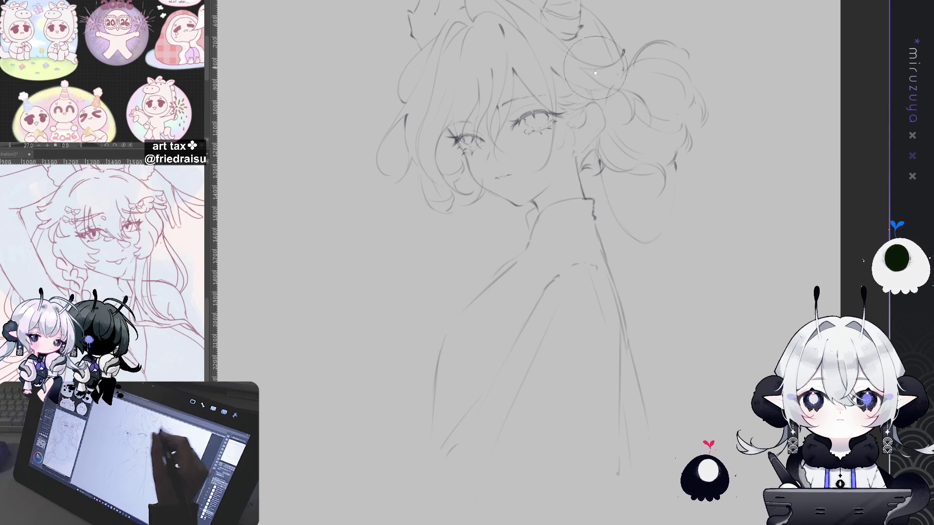
{"action": "key", "text": "ctrl+z"}
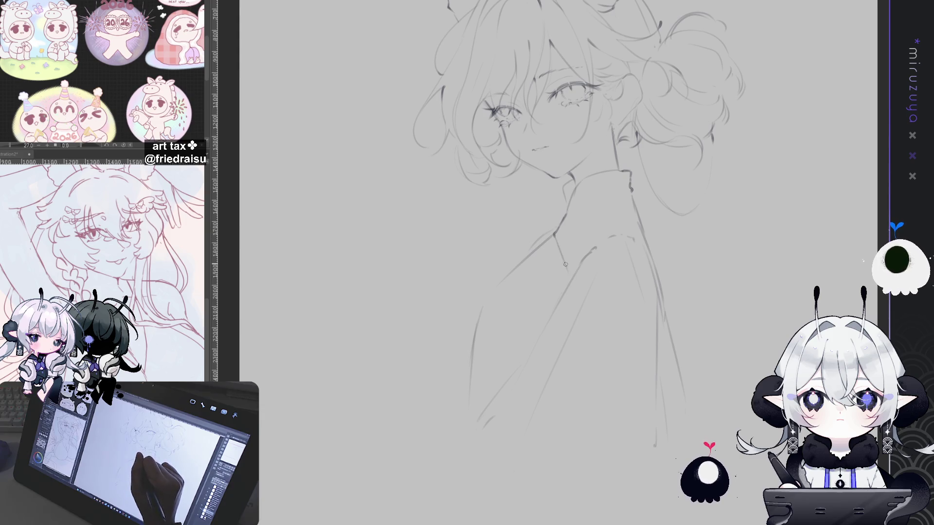
{"action": "left_click_drag", "start_coordinate": [554, 234], "coordinate": [570, 283]}
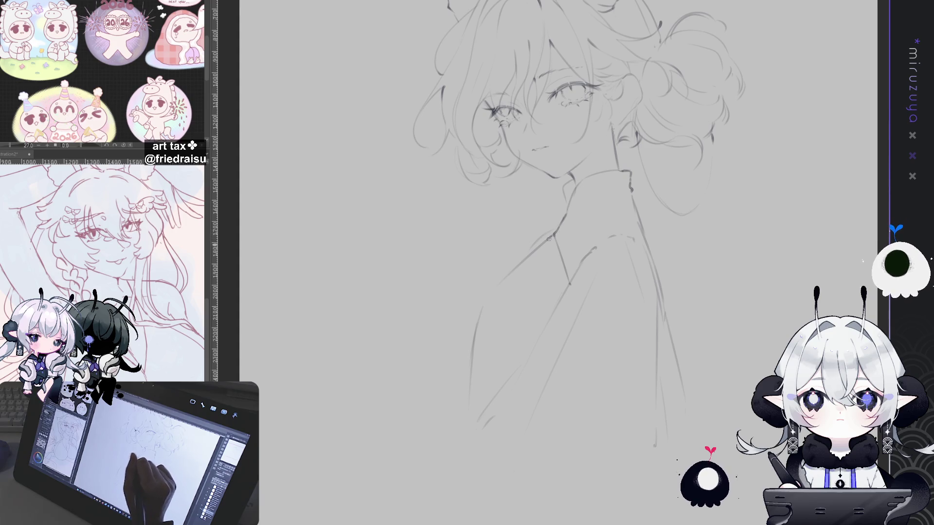
{"action": "left_click_drag", "start_coordinate": [549, 240], "coordinate": [502, 282]}
{"action": "left_click_drag", "start_coordinate": [553, 236], "coordinate": [484, 313]}
{"action": "key", "text": "ctrl+z"}
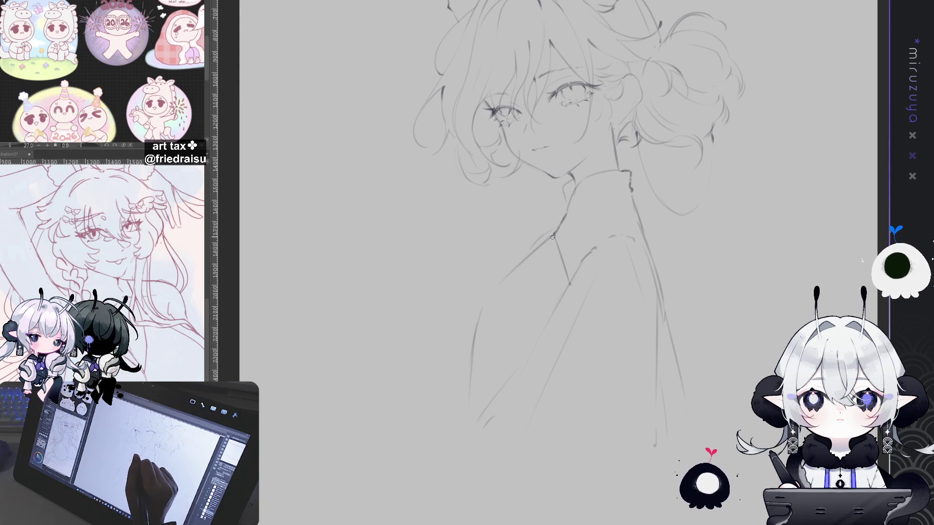
{"action": "left_click_drag", "start_coordinate": [554, 236], "coordinate": [505, 280]}
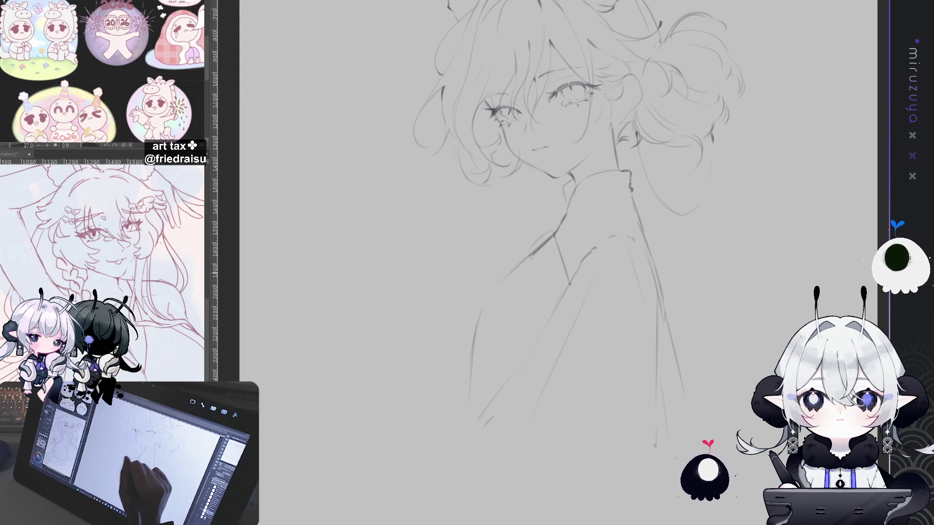
{"action": "key", "text": "ctrl+z"}
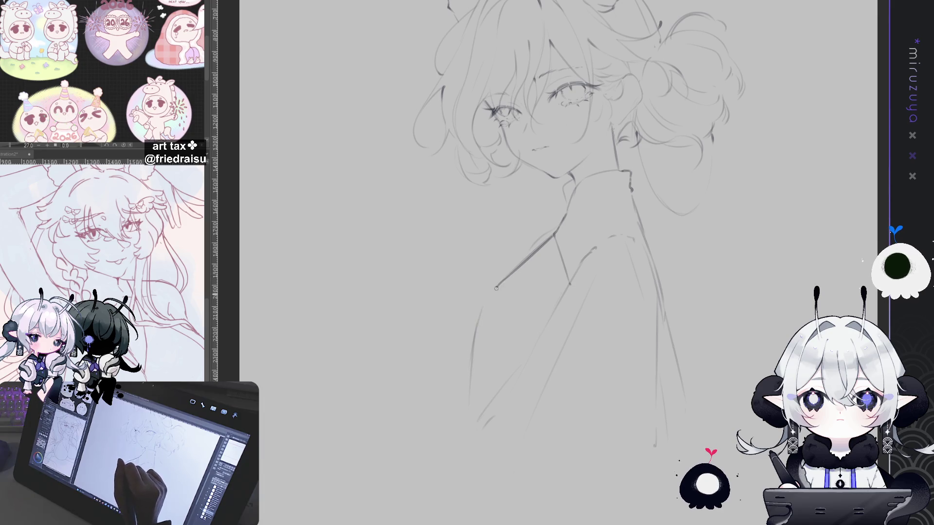
Draw the coat's curved front edge below the collar and extend the shoulder line right
{"action": "left_click_drag", "start_coordinate": [506, 279], "coordinate": [487, 326]}
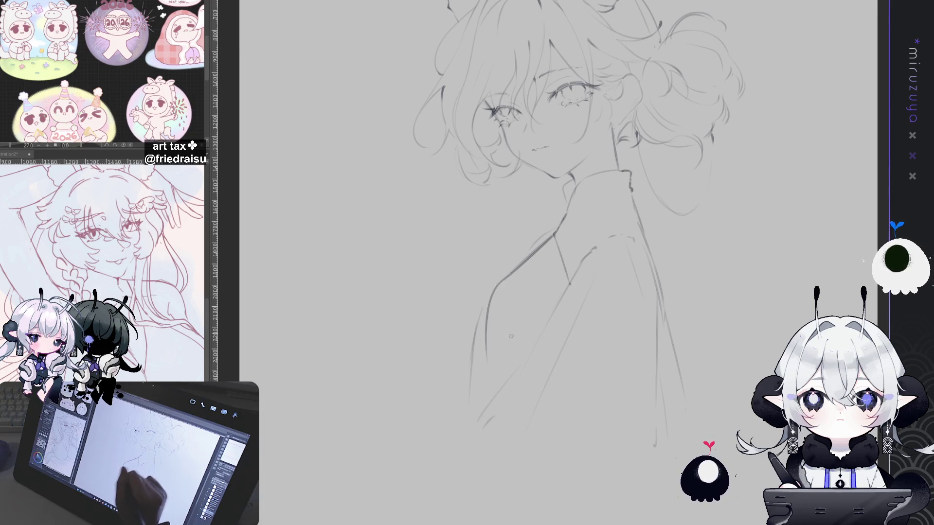
{"action": "key", "text": "ctrl+z"}
{"action": "left_click_drag", "start_coordinate": [508, 275], "coordinate": [480, 340]}
{"action": "left_click_drag", "start_coordinate": [507, 278], "coordinate": [475, 340]}
{"action": "mouse_move", "coordinate": [507, 278]}
{"action": "left_mouse_down"}
{"action": "mouse_move", "coordinate": [479, 345]}
{"action": "mouse_move", "coordinate": [481, 404]}
{"action": "left_mouse_up"}
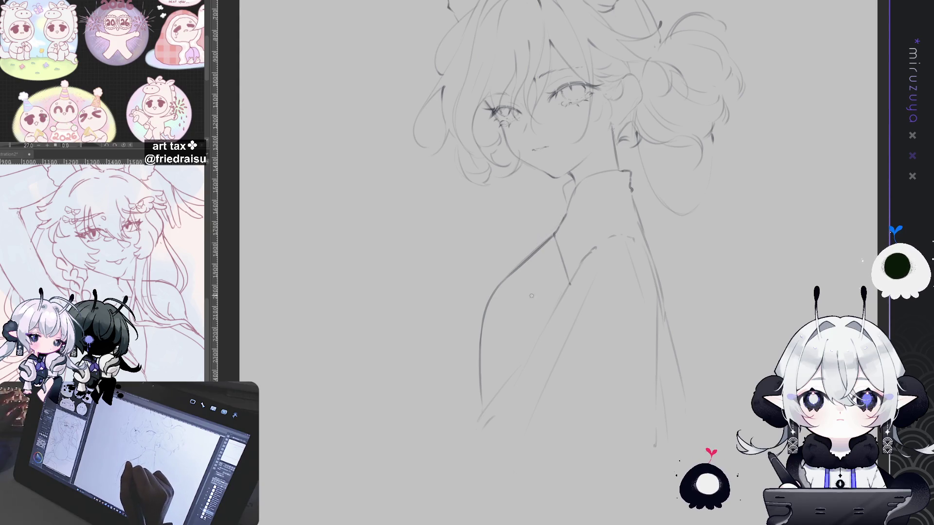
{"action": "left_click_drag", "start_coordinate": [528, 286], "coordinate": [555, 297]}
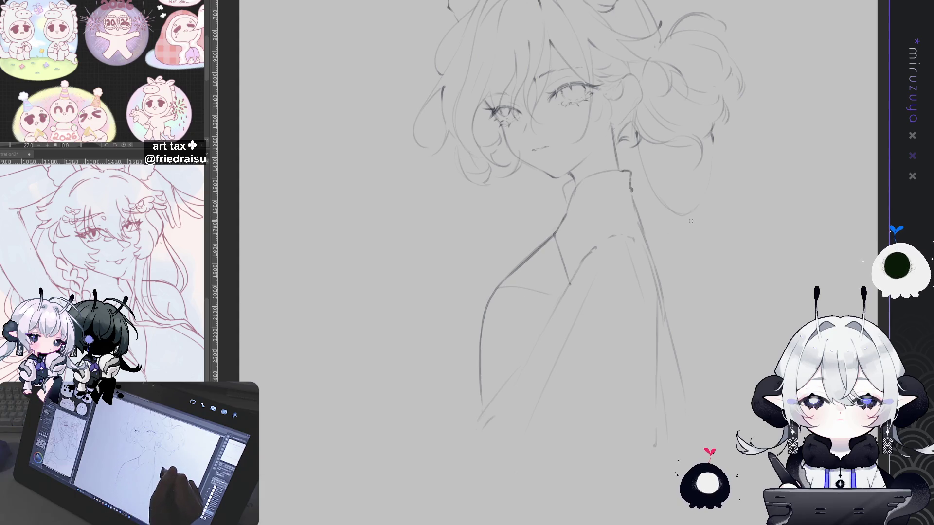
{"action": "mouse_move", "coordinate": [723, 230]}
{"action": "left_mouse_down"}
{"action": "mouse_move", "coordinate": [506, 229]}
{"action": "mouse_move", "coordinate": [525, 272]}
{"action": "mouse_move", "coordinate": [550, 262]}
{"action": "mouse_move", "coordinate": [608, 291]}
{"action": "left_mouse_up"}
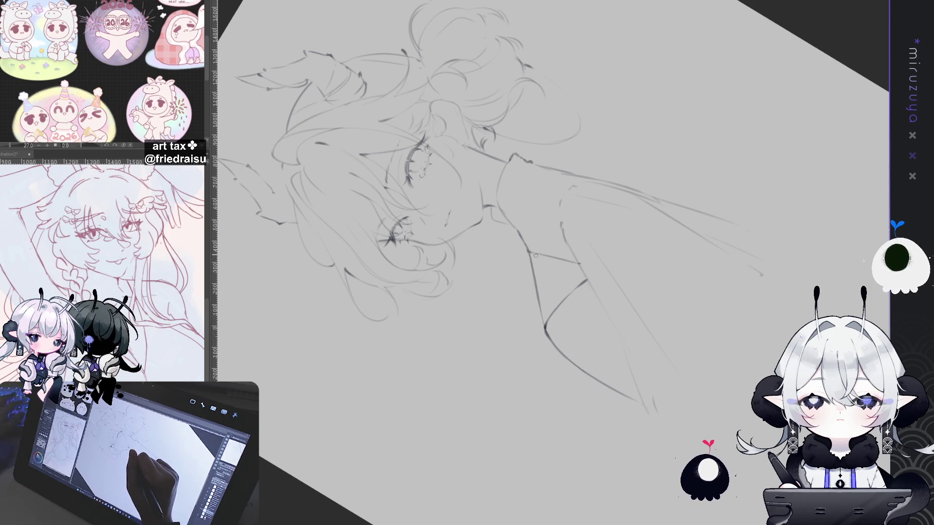
Darken short sections of the shoulder line and the collar line under the chin
{"action": "left_click_drag", "start_coordinate": [529, 253], "coordinate": [532, 269]}
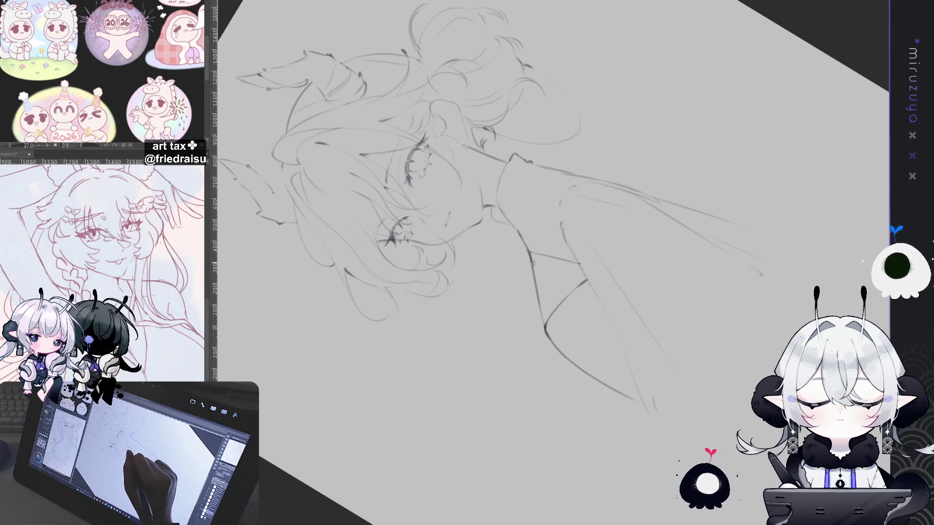
{"action": "left_click_drag", "start_coordinate": [541, 312], "coordinate": [532, 449]}
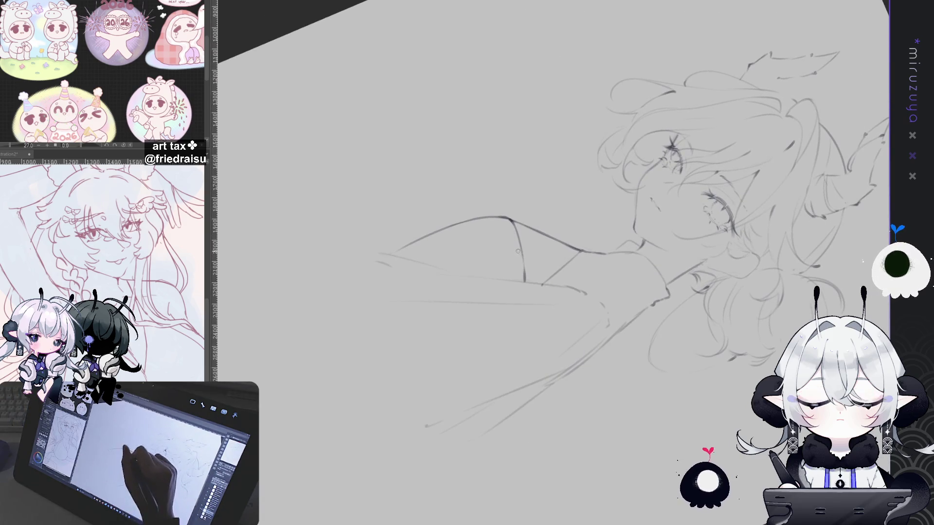
{"action": "mouse_move", "coordinate": [510, 222]}
{"action": "left_mouse_down"}
{"action": "mouse_move", "coordinate": [519, 253]}
{"action": "mouse_move", "coordinate": [540, 238]}
{"action": "left_mouse_up"}
{"action": "left_click_drag", "start_coordinate": [569, 174], "coordinate": [544, 249]}
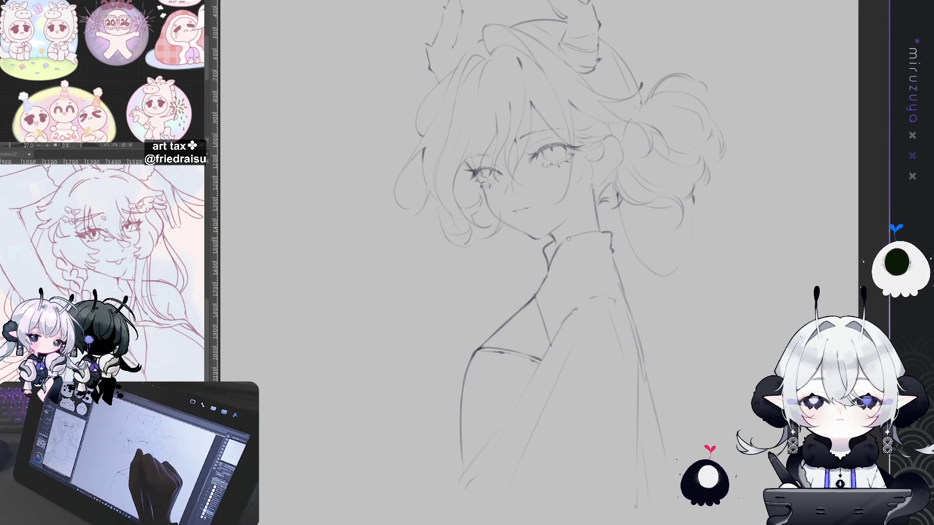
{"action": "left_click_drag", "start_coordinate": [562, 238], "coordinate": [598, 230]}
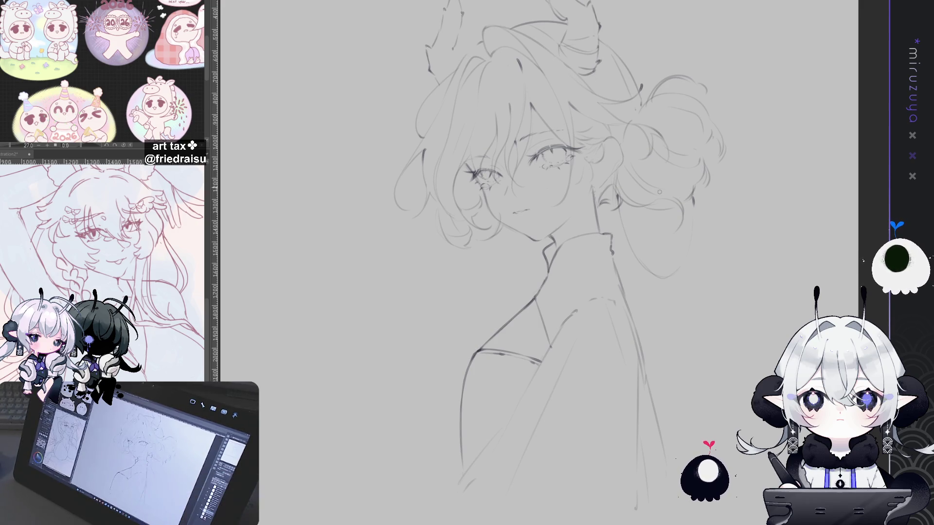
{"action": "key", "text": "minus"}
{"action": "key", "text": "minus"}
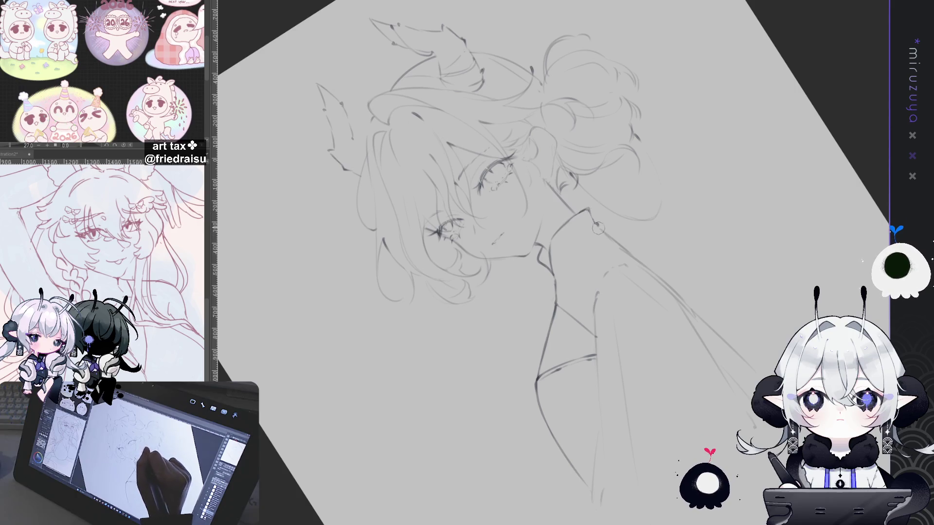
Reset the view upright and darken the right edge of the collar
{"action": "key", "text": "ctrl+@"}
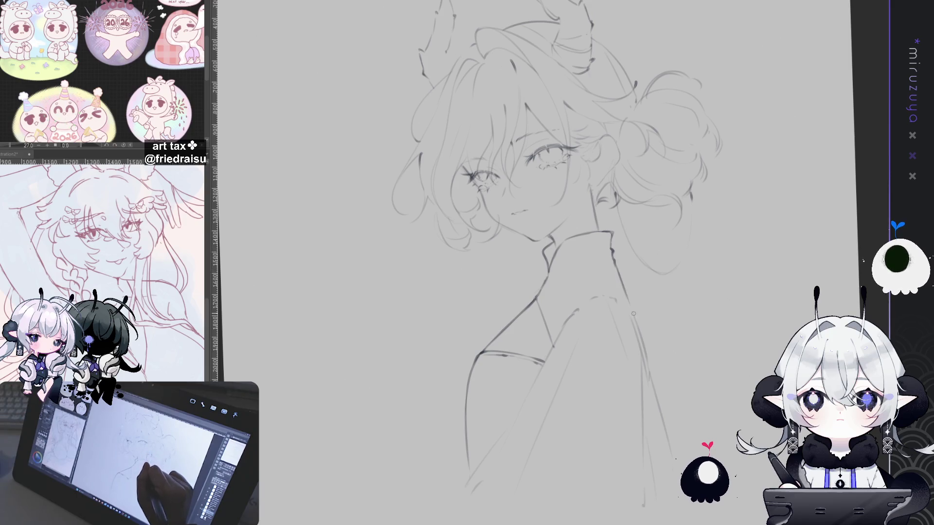
{"action": "left_click_drag", "start_coordinate": [629, 298], "coordinate": [639, 337]}
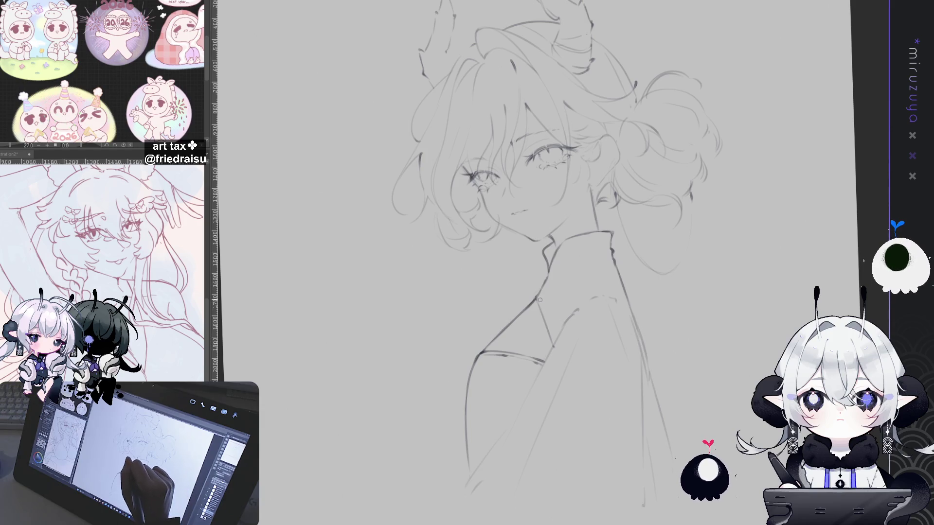
{"action": "left_click_drag", "start_coordinate": [538, 298], "coordinate": [579, 287]}
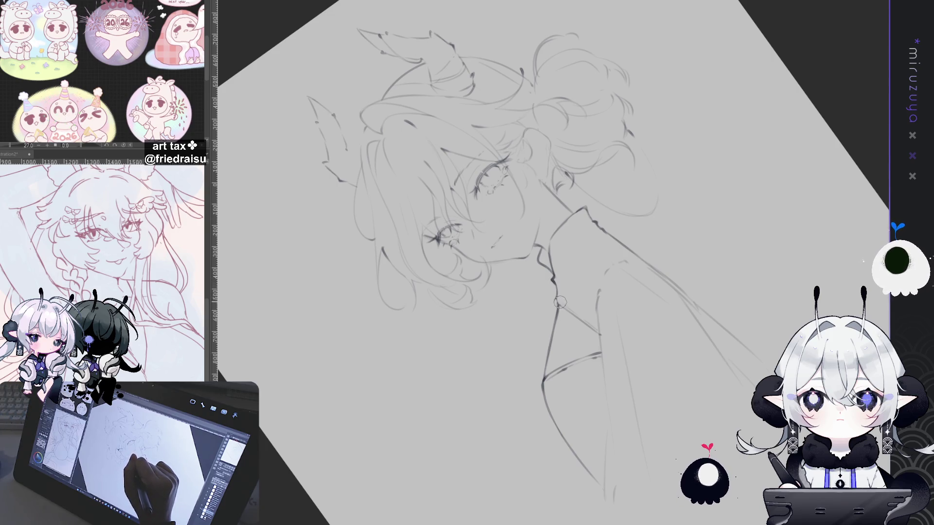
{"action": "key", "text": "ctrl+0"}
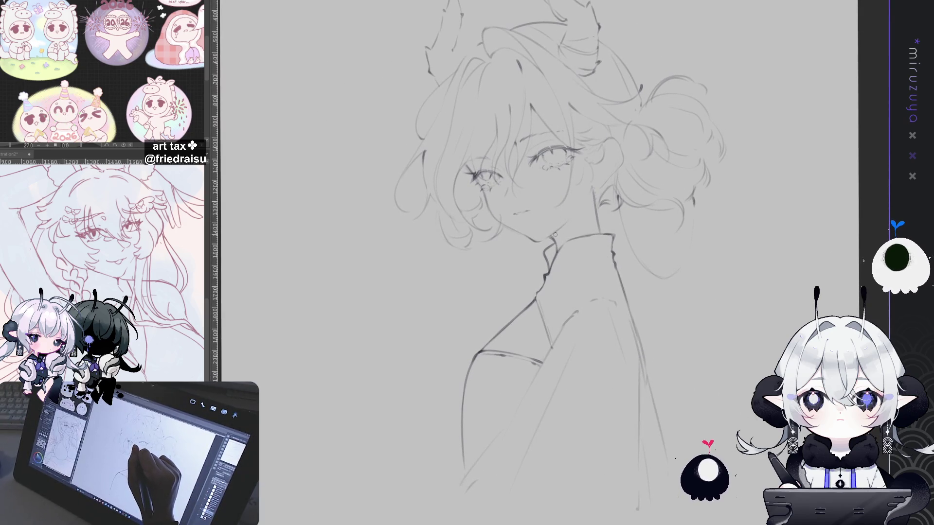
Darken the collar line near the chin and shade the dark fold inside the collar
{"action": "left_click_drag", "start_coordinate": [553, 253], "coordinate": [550, 269]}
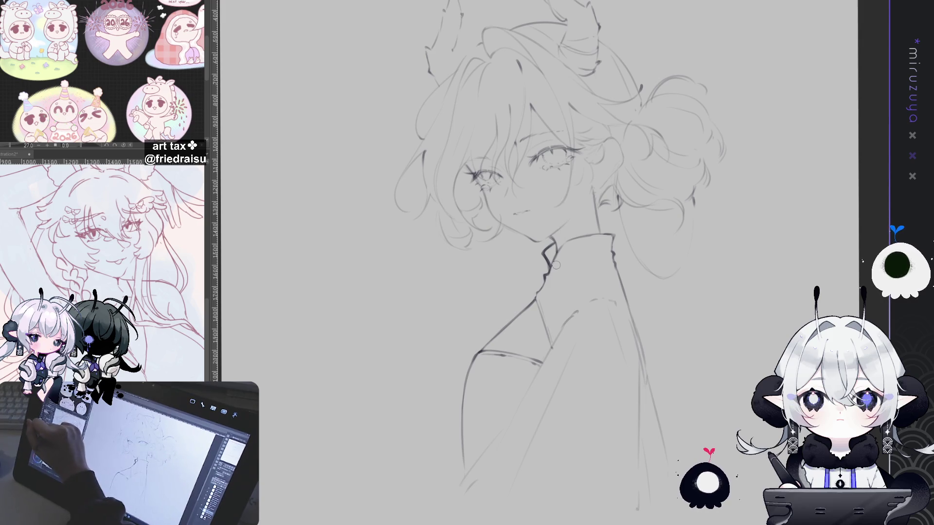
{"action": "left_click_drag", "start_coordinate": [548, 250], "coordinate": [548, 253]}
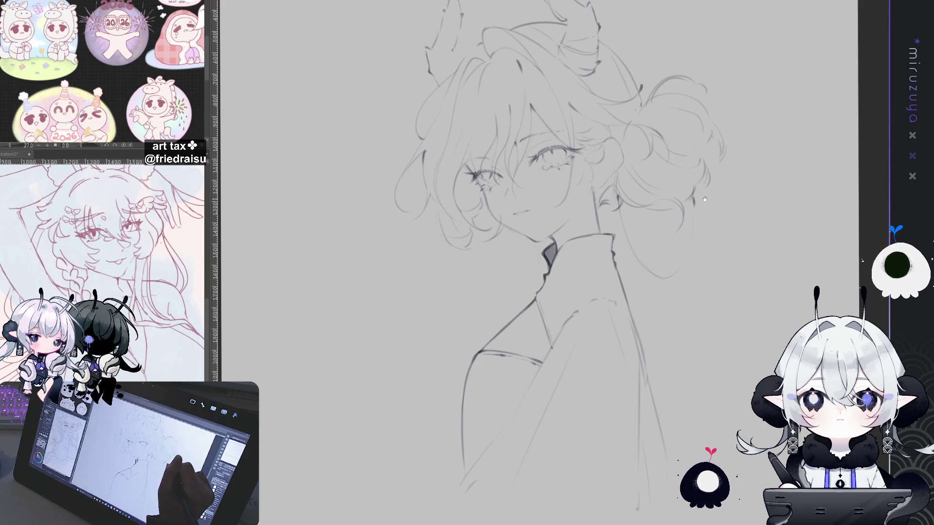
{"action": "left_click_drag", "start_coordinate": [486, 273], "coordinate": [567, 229]}
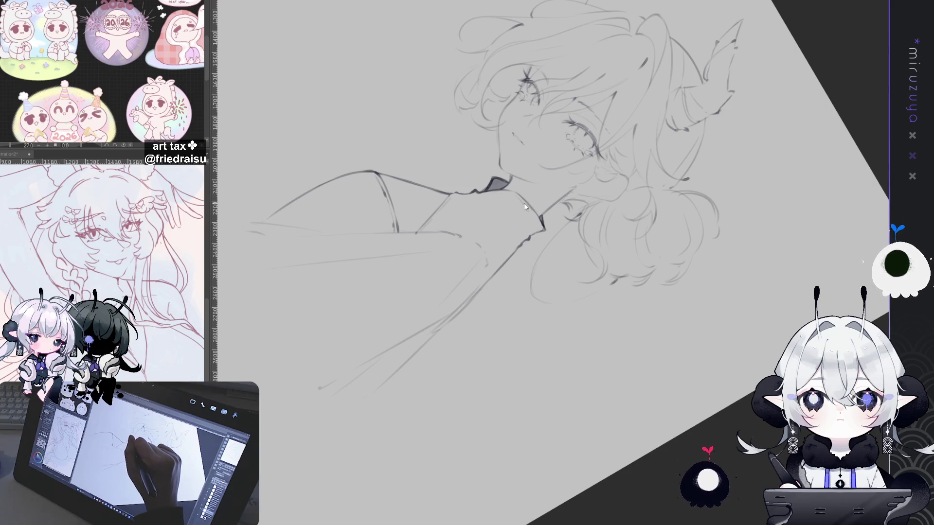
{"action": "key", "text": "ctrl+0"}
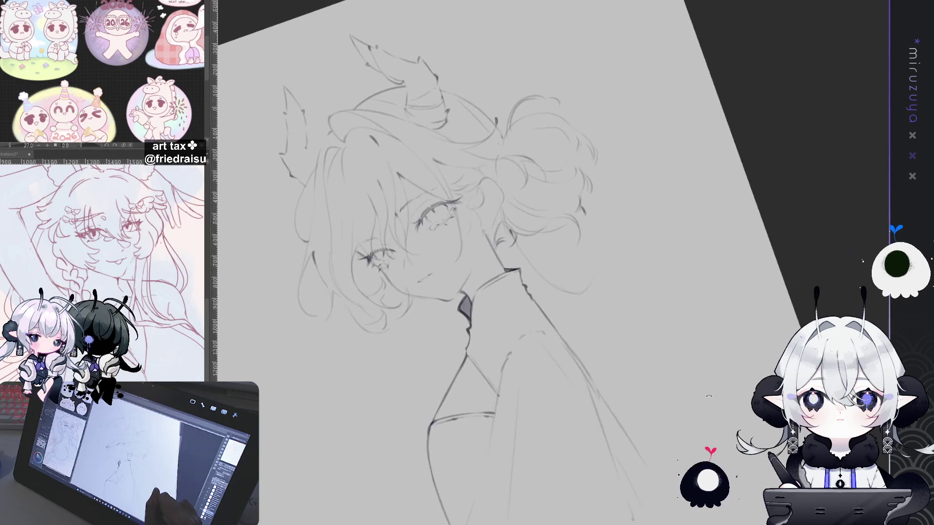
{"action": "scroll", "coordinate": [494, 236], "scroll_direction": "up", "scroll_amount": 3}
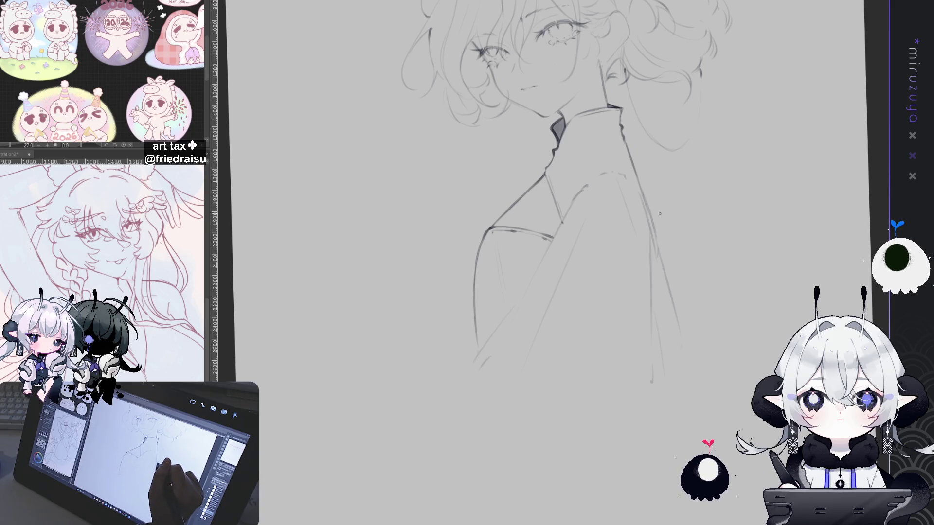
{"action": "left_click_drag", "start_coordinate": [659, 213], "coordinate": [646, 389]}
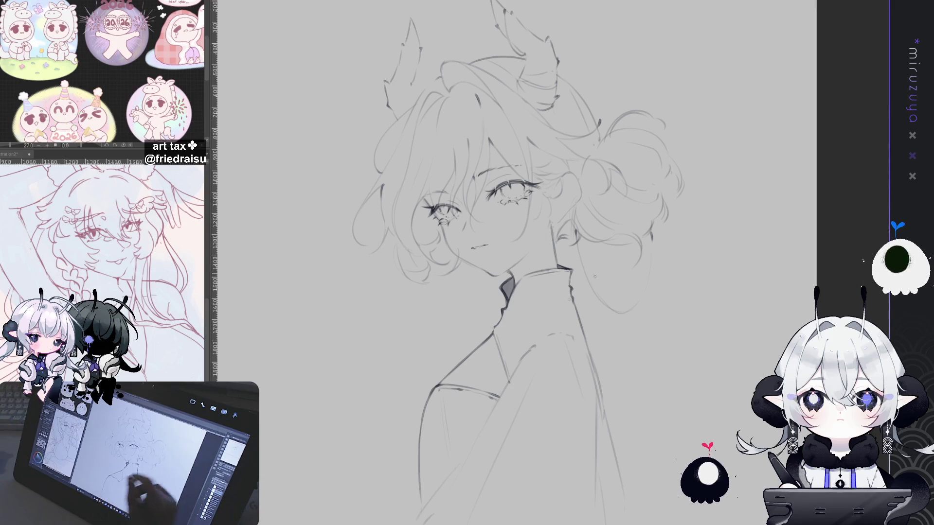
Hide the side panels, zoom in, and lasso freehand around the left eye
{"action": "key", "text": "Tab"}
{"action": "scroll", "coordinate": [568, 299], "scroll_direction": "up", "scroll_amount": 2}
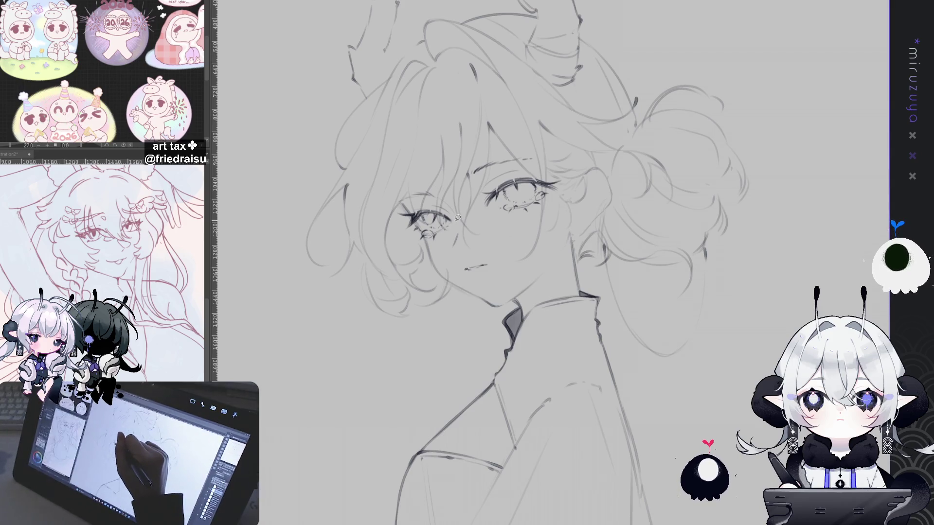
{"action": "left_click_drag", "start_coordinate": [418, 201], "coordinate": [440, 258]}
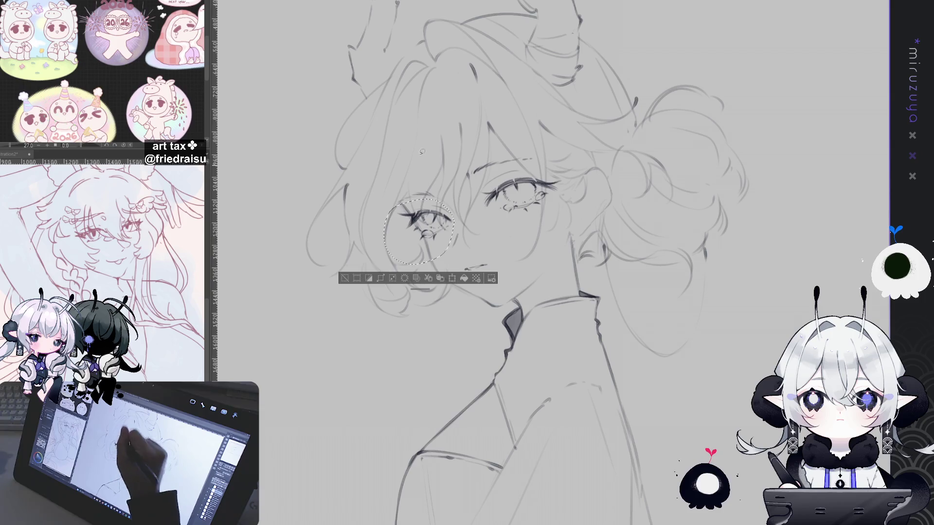
Rotate the selected left eye slightly with Ctrl+T, then zoom in and deselect
{"action": "key", "text": "ctrl+t"}
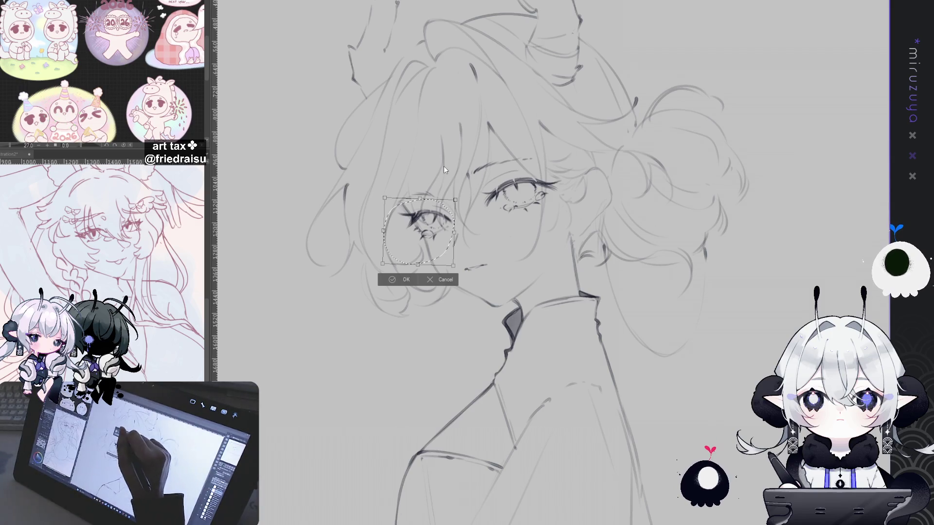
{"action": "key", "text": "Return"}
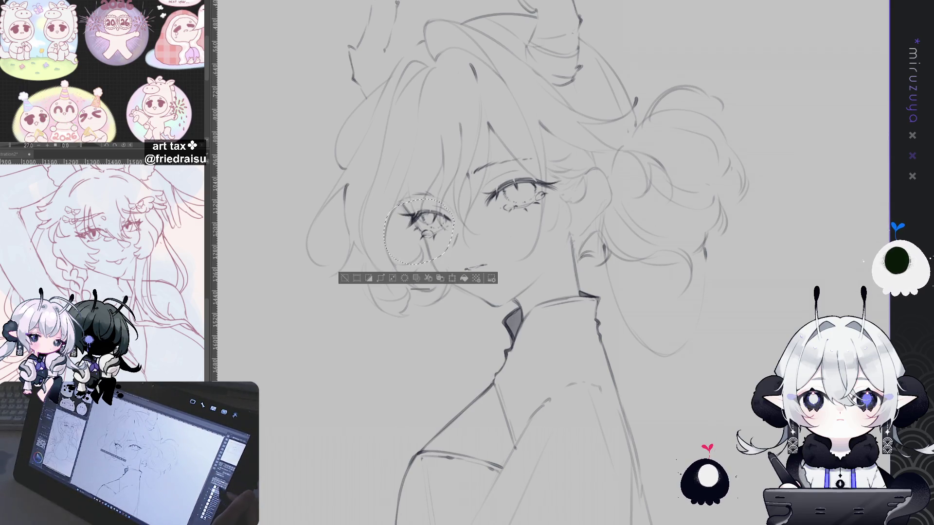
{"action": "key", "text": "ctrl+t"}
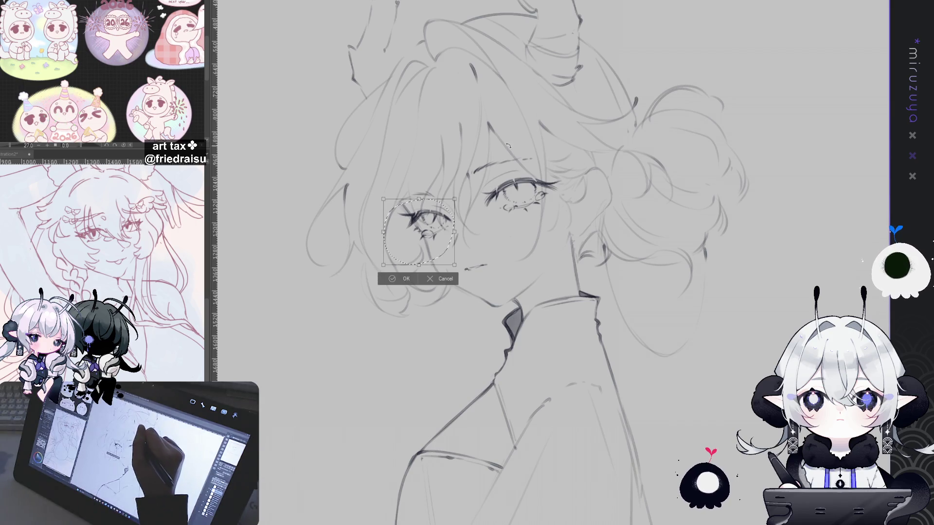
{"action": "left_click_drag", "start_coordinate": [511, 151], "coordinate": [513, 150]}
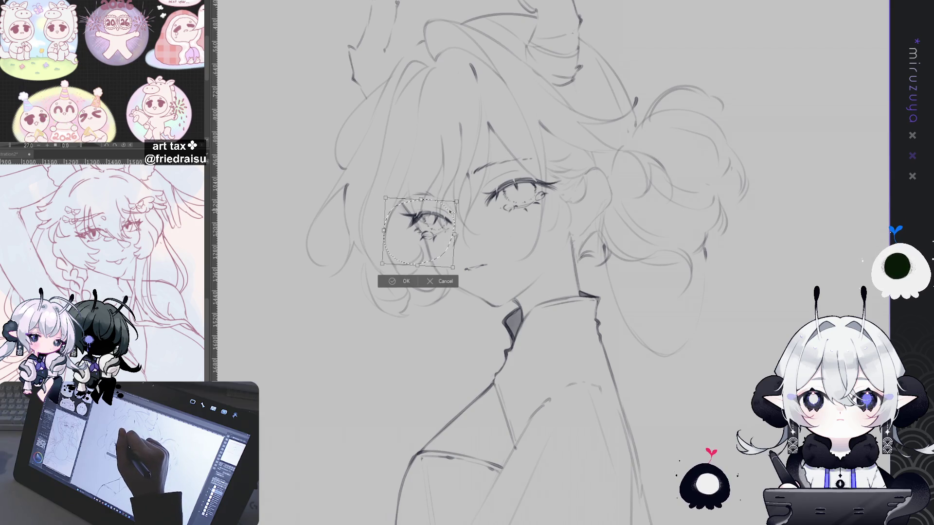
{"action": "key", "text": "Return"}
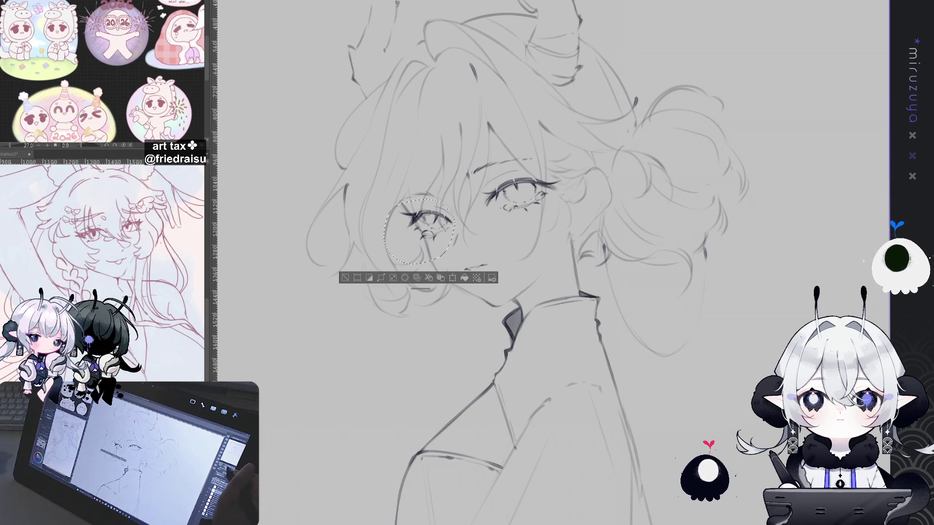
{"action": "scroll", "coordinate": [549, 263], "scroll_direction": "up", "scroll_amount": 3}
{"action": "scroll", "coordinate": [550, 263], "scroll_direction": "up", "scroll_amount": 1}
{"action": "key", "text": "ctrl+d"}
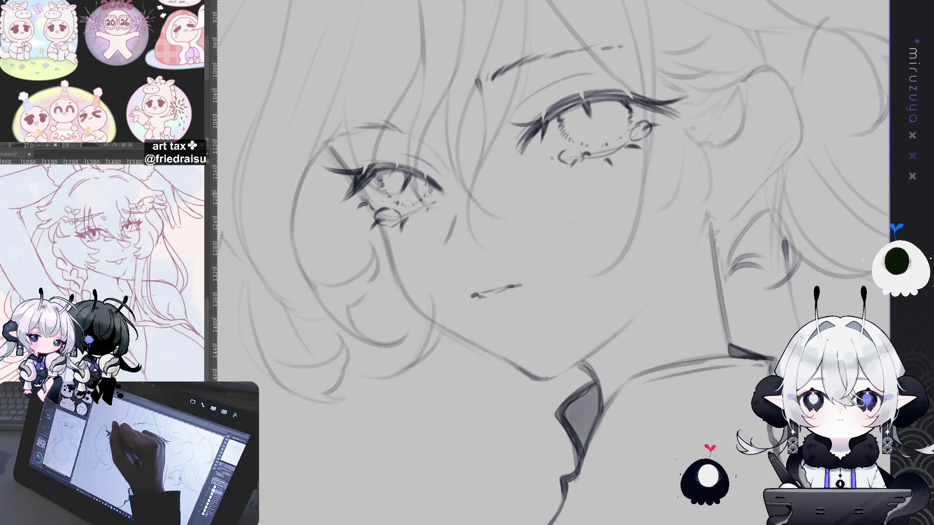
Add a lower lash line under the left eye and nudge the eye slightly right
{"action": "mouse_move", "coordinate": [428, 183]}
{"action": "left_mouse_down"}
{"action": "mouse_move", "coordinate": [394, 192]}
{"action": "mouse_move", "coordinate": [396, 201]}
{"action": "mouse_move", "coordinate": [428, 201]}
{"action": "left_mouse_up"}
{"action": "key", "text": "ctrl+t"}
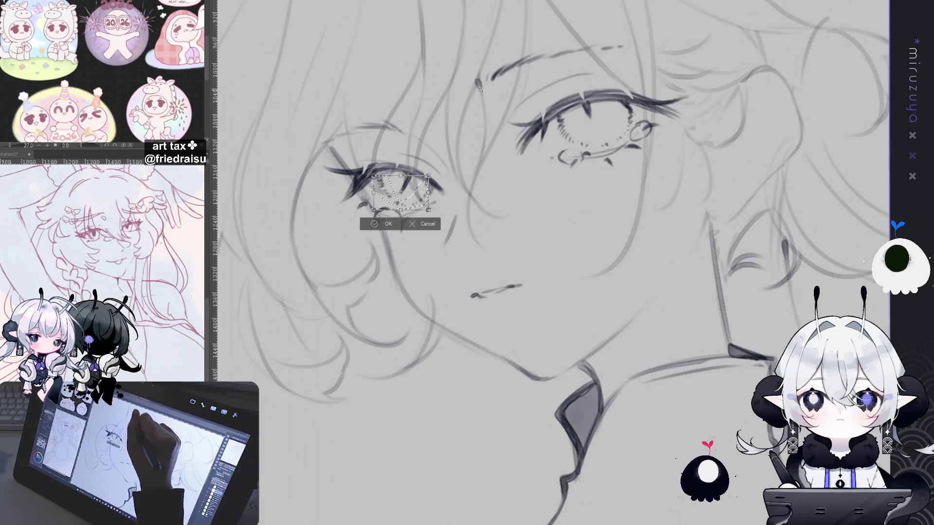
{"action": "left_click_drag", "start_coordinate": [418, 197], "coordinate": [420, 196]}
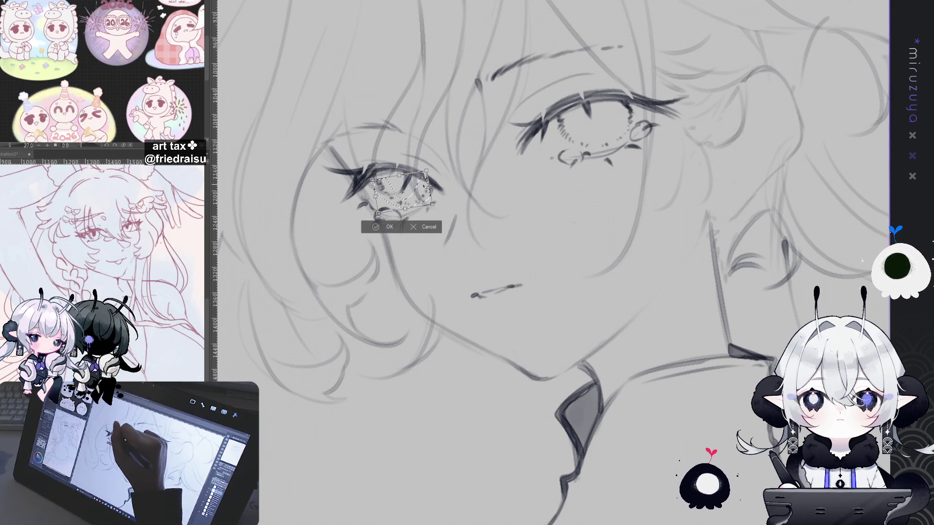
{"action": "left_click", "coordinate": [380, 229]}
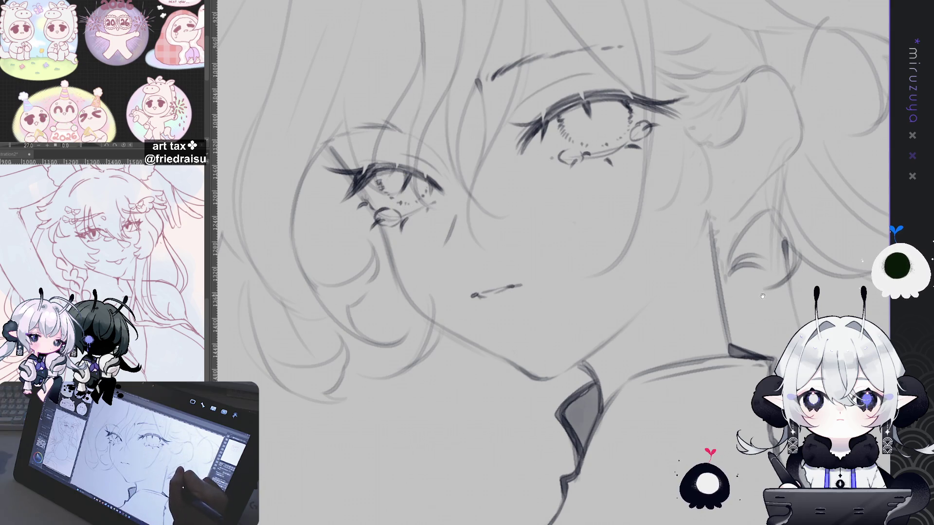
{"action": "left_click_drag", "start_coordinate": [762, 296], "coordinate": [753, 304]}
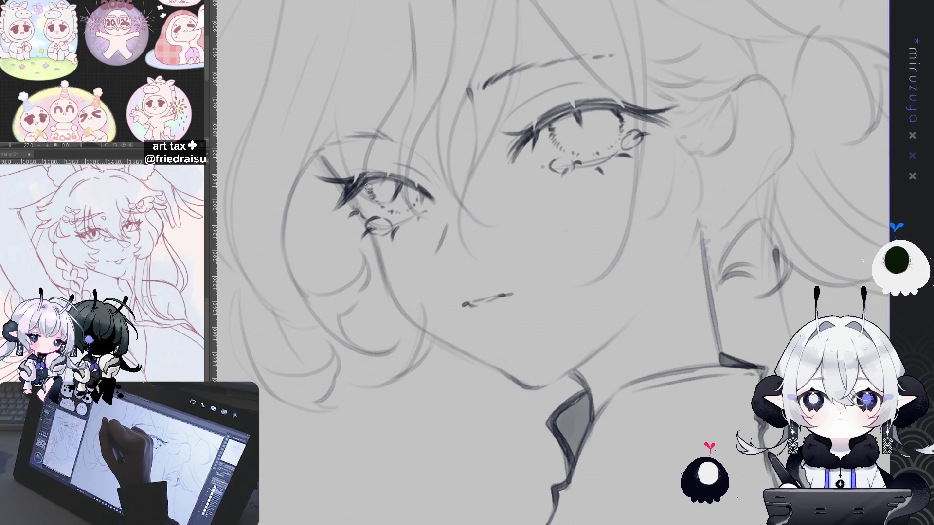
{"action": "key", "text": "ctrl+minus"}
{"action": "key", "text": "ctrl+minus"}
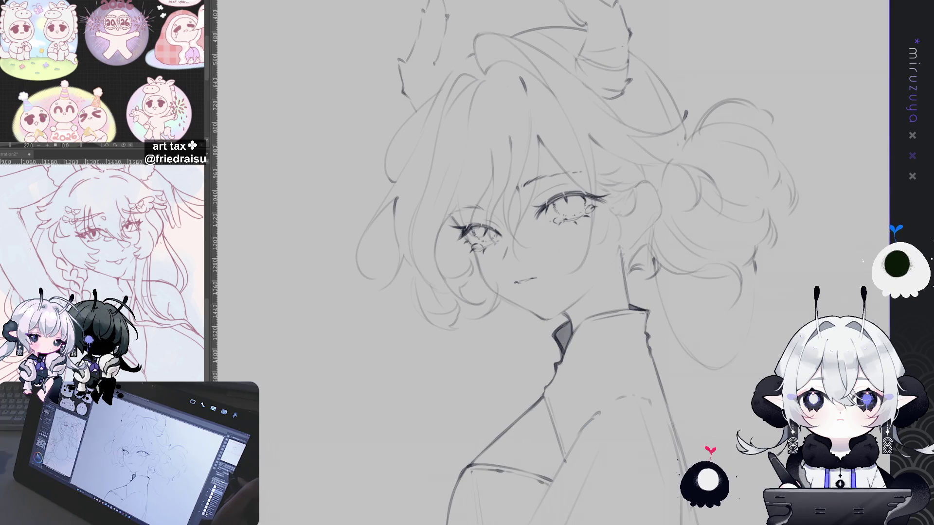
{"action": "key", "text": "h"}
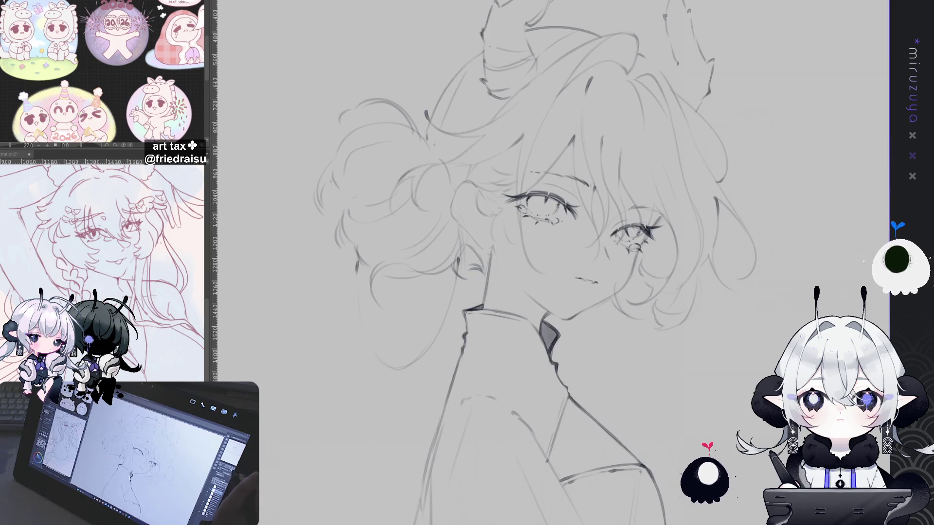
{"action": "key", "text": "h"}
{"action": "mouse_move", "coordinate": [715, 373]}
{"action": "left_mouse_down"}
{"action": "mouse_move", "coordinate": [663, 283]}
{"action": "mouse_move", "coordinate": [724, 333]}
{"action": "left_mouse_up"}
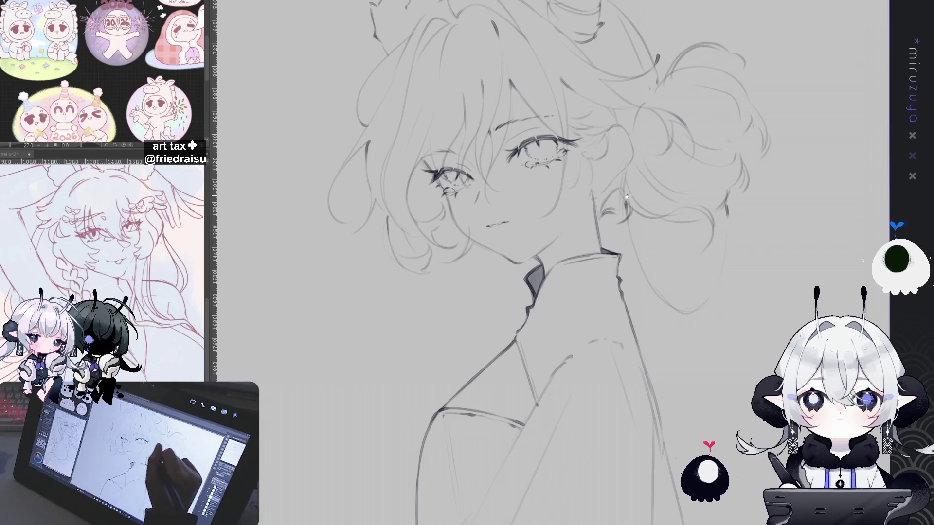
{"action": "left_click_drag", "start_coordinate": [393, 205], "coordinate": [391, 234]}
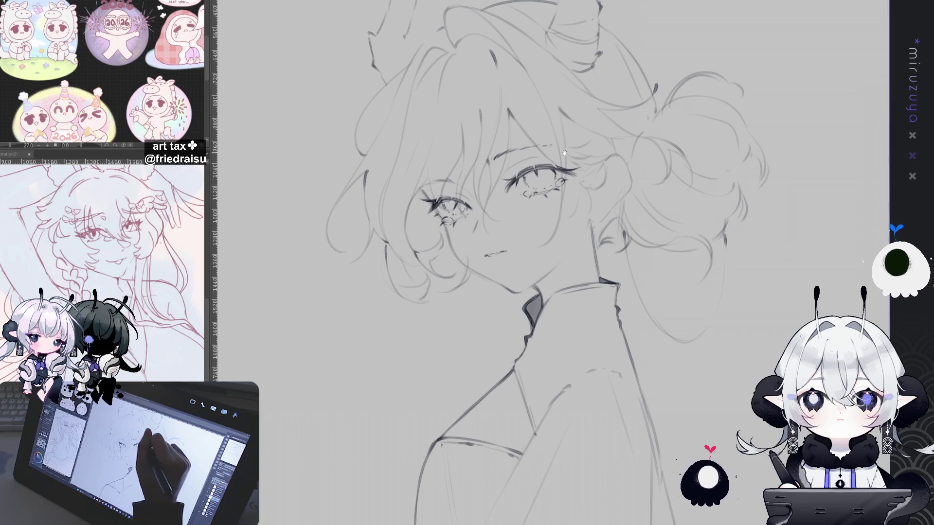
{"action": "left_click_drag", "start_coordinate": [561, 153], "coordinate": [594, 172]}
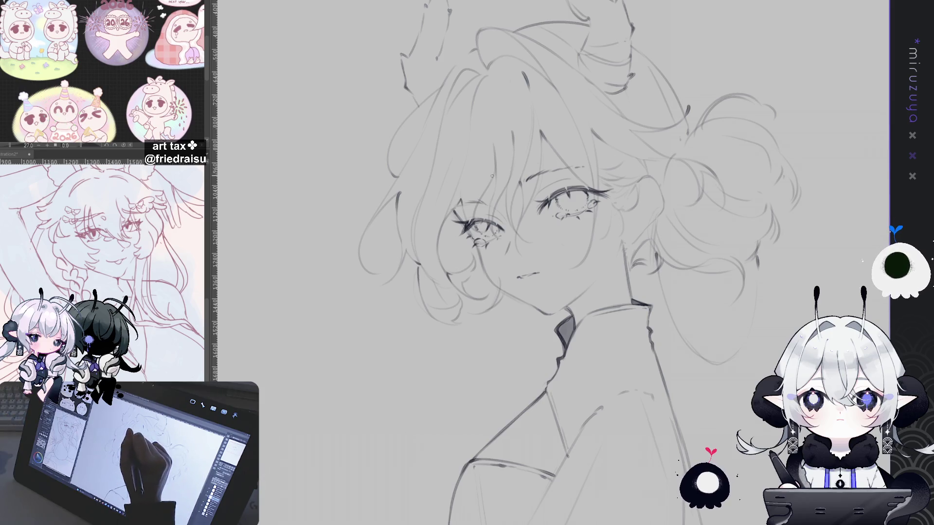
{"action": "left_click_drag", "start_coordinate": [487, 186], "coordinate": [495, 216]}
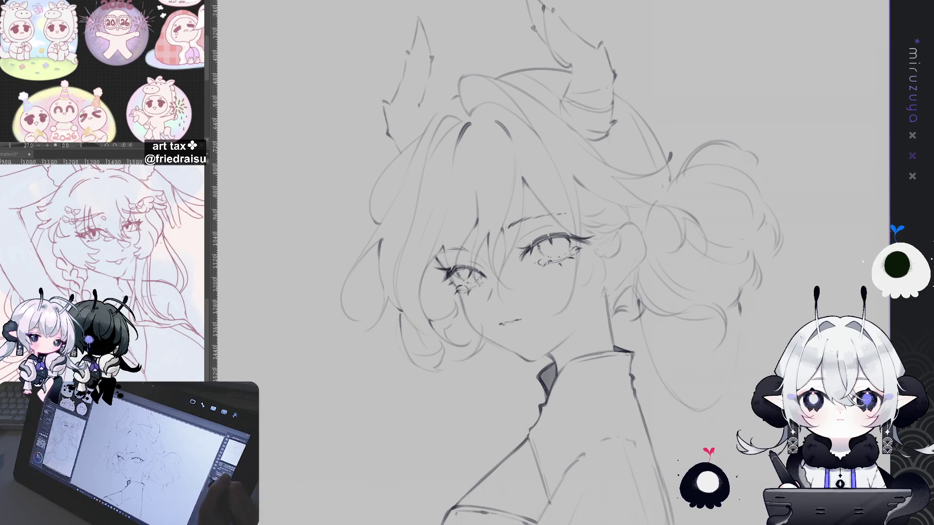
{"action": "key", "text": "h"}
{"action": "key", "text": "h"}
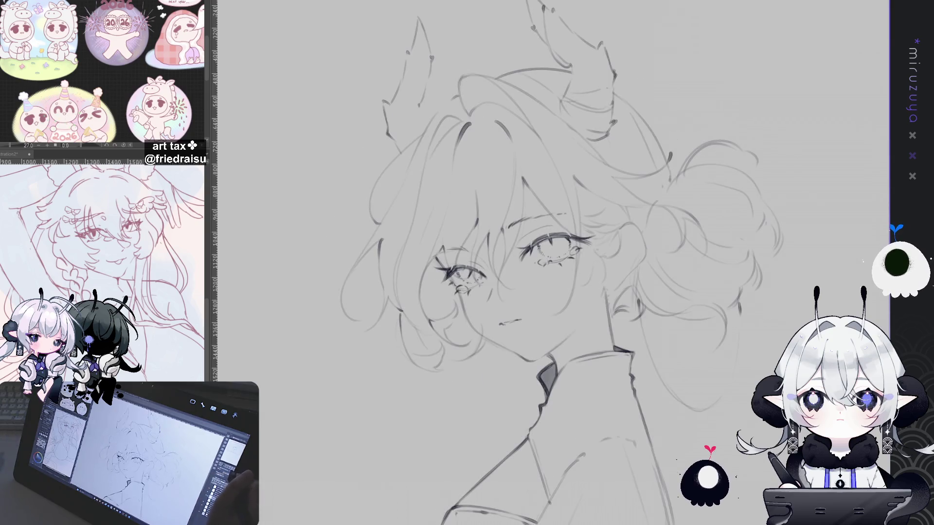
Undo to reveal the neck and collar sketch, then draw a short jawline stroke
{"action": "key", "text": "ctrl+z"}
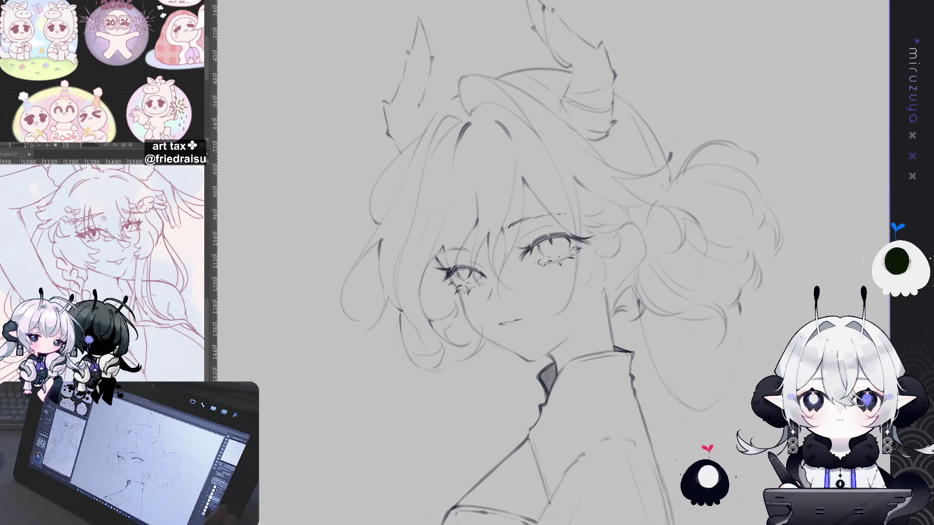
{"action": "left_click_drag", "start_coordinate": [550, 146], "coordinate": [691, 273]}
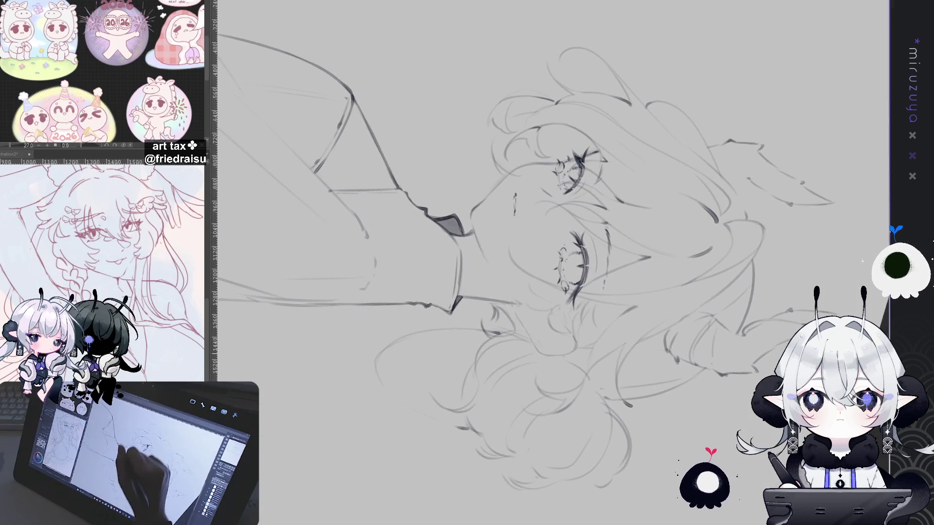
{"action": "left_click_drag", "start_coordinate": [471, 210], "coordinate": [506, 343]}
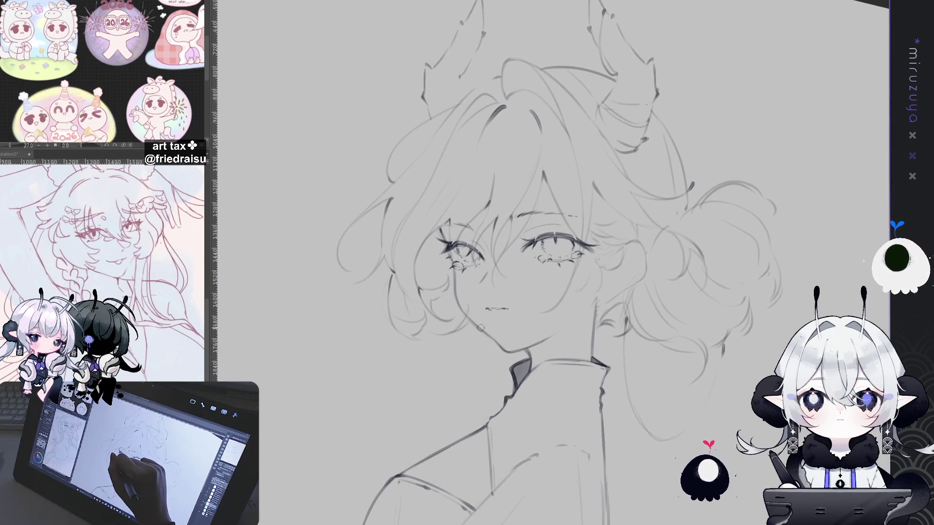
{"action": "key", "text": "minus"}
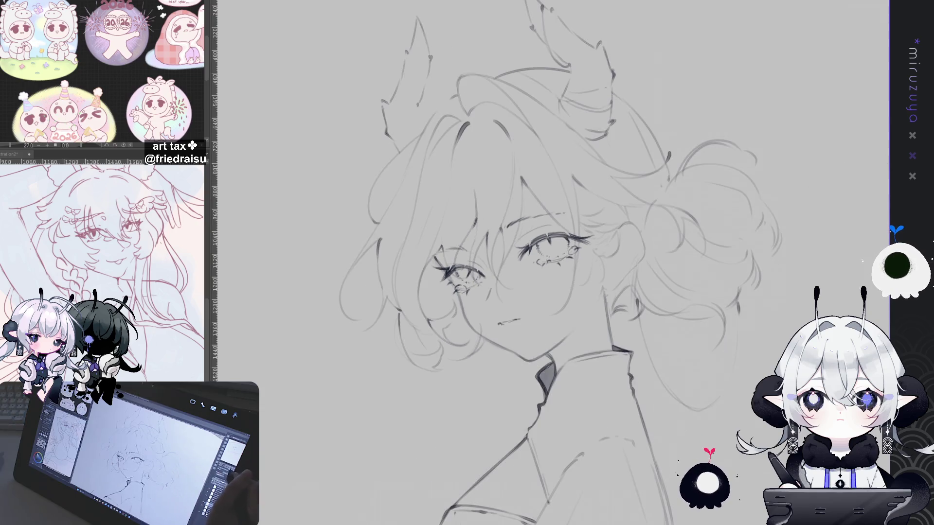
{"action": "mouse_move", "coordinate": [759, 239]}
{"action": "left_mouse_down"}
{"action": "mouse_move", "coordinate": [739, 225]}
{"action": "mouse_move", "coordinate": [825, 324]}
{"action": "mouse_move", "coordinate": [727, 326]}
{"action": "mouse_move", "coordinate": [742, 324]}
{"action": "left_mouse_up"}
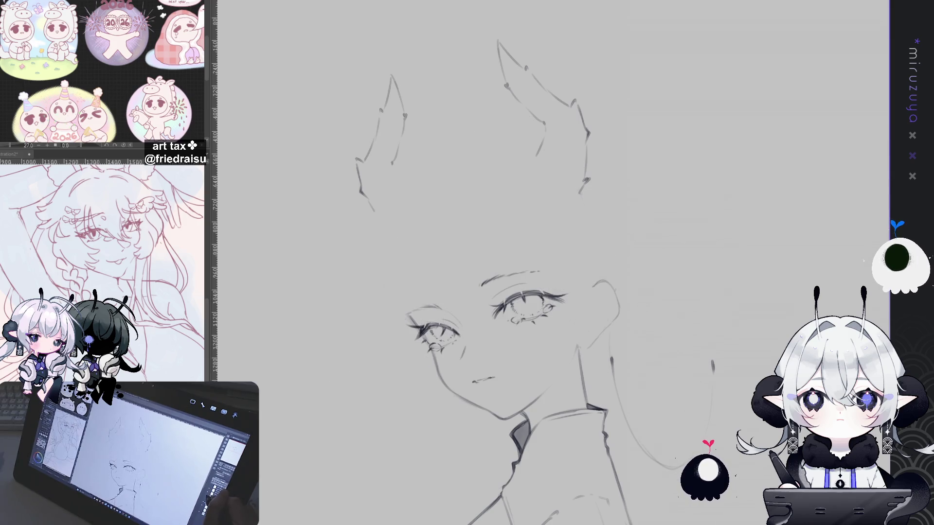
Tilt the canvas view while the curly hair strands show around the face and horns
{"action": "left_click_drag", "start_coordinate": [538, 184], "coordinate": [582, 181]}
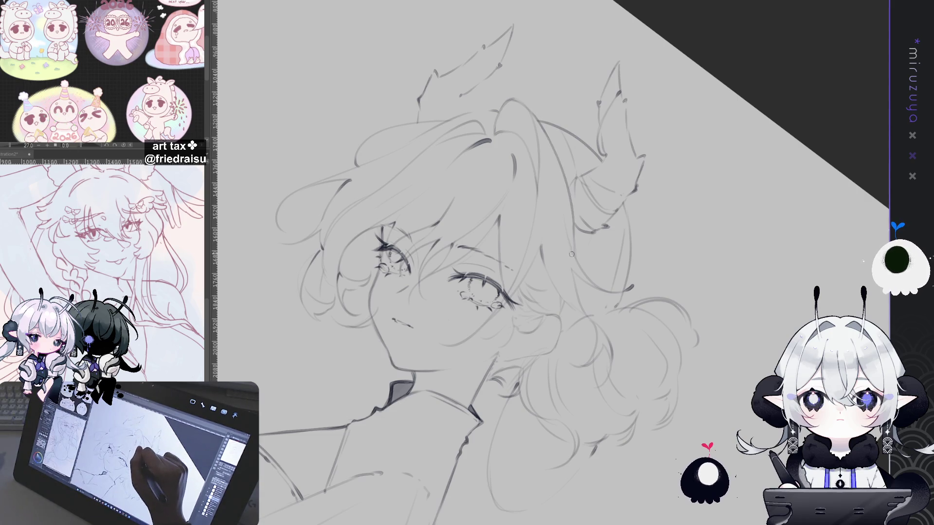
Replace the rejected hair stroke with a strand line drawn higher up
{"action": "left_click_drag", "start_coordinate": [557, 165], "coordinate": [576, 246]}
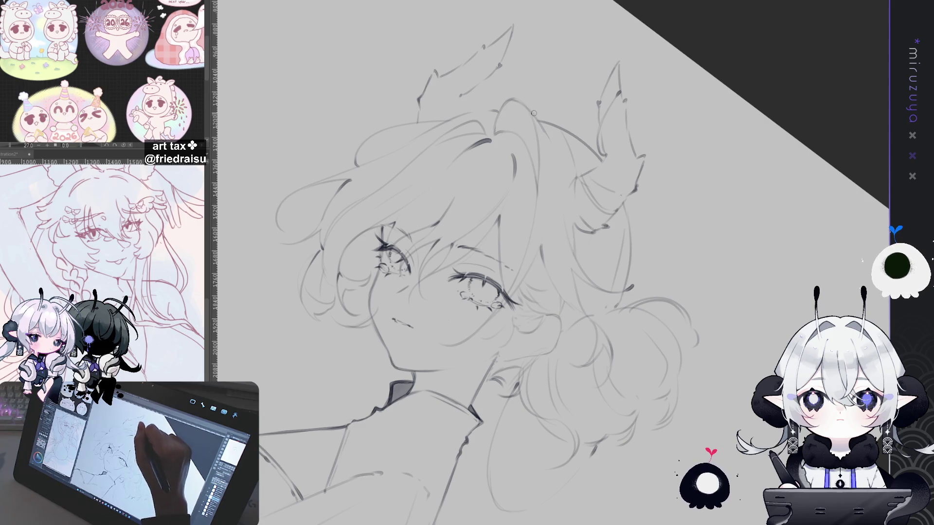
{"action": "key", "text": "ctrl+z"}
{"action": "left_click_drag", "start_coordinate": [540, 123], "coordinate": [568, 183]}
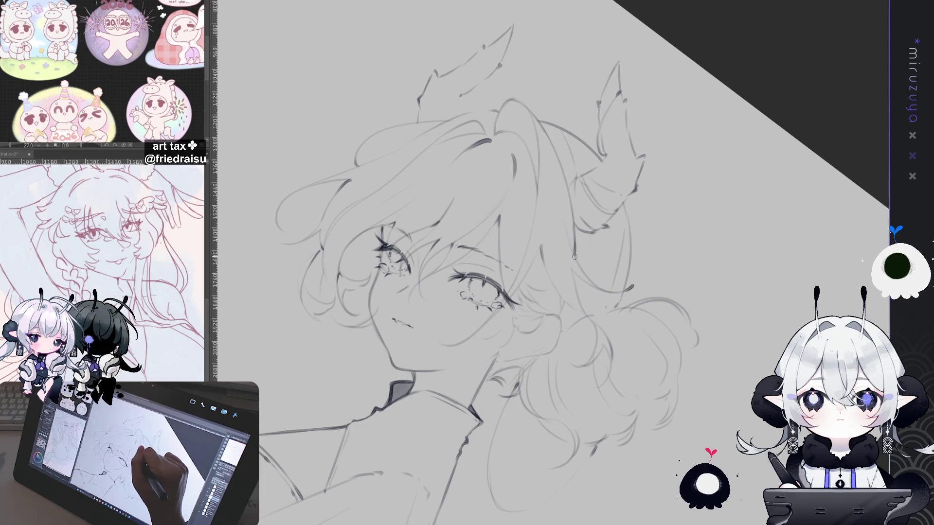
Rotate the canvas through several angles, snap it upright, then undo to hide the horns for comparison
{"action": "key", "text": "minus"}
{"action": "key", "text": "minus"}
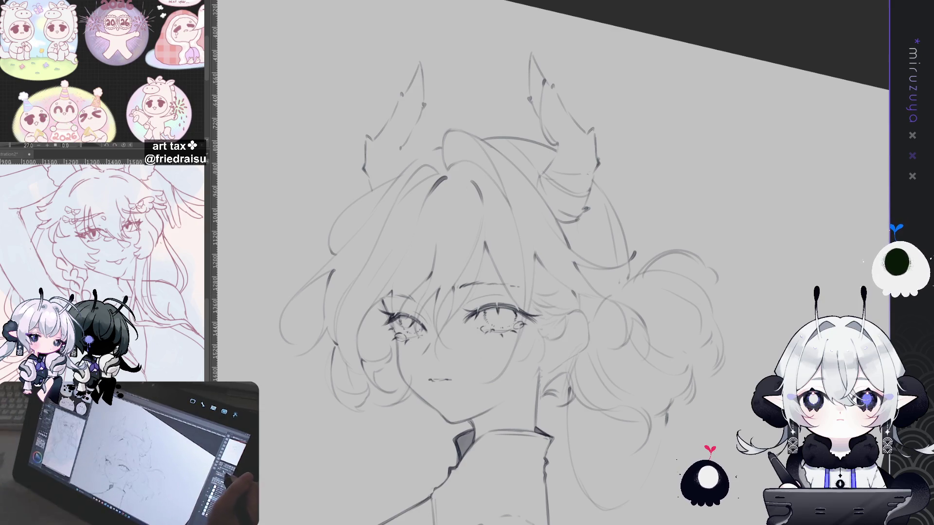
{"action": "key", "text": "ctrl+0"}
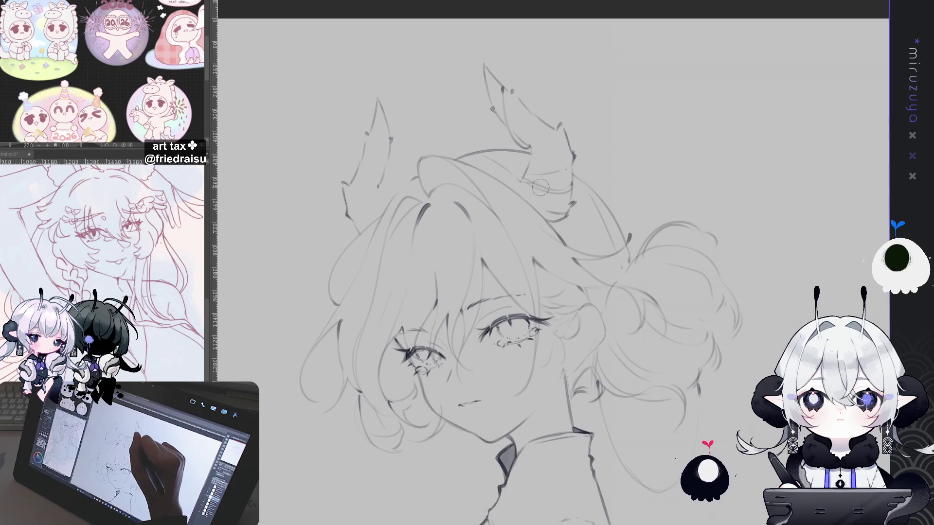
{"action": "left_click_drag", "start_coordinate": [543, 197], "coordinate": [623, 205]}
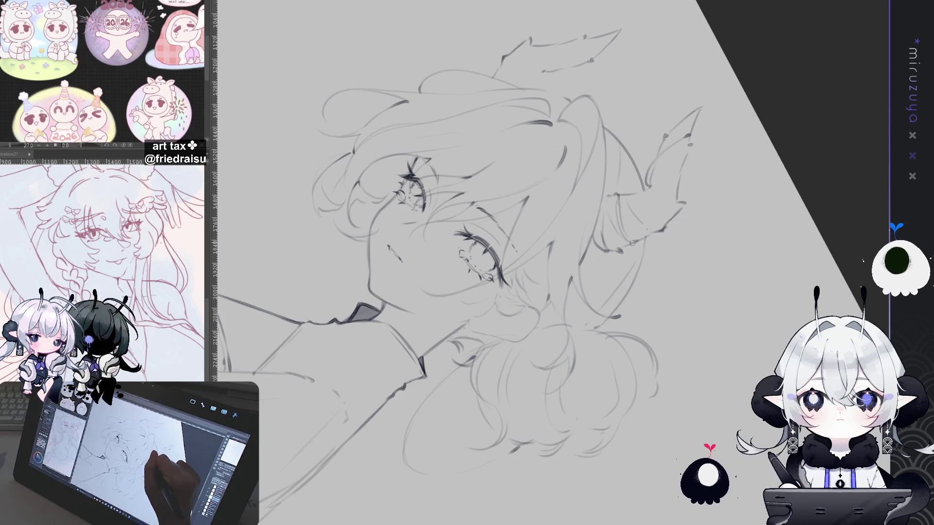
{"action": "left_click_drag", "start_coordinate": [643, 231], "coordinate": [608, 316]}
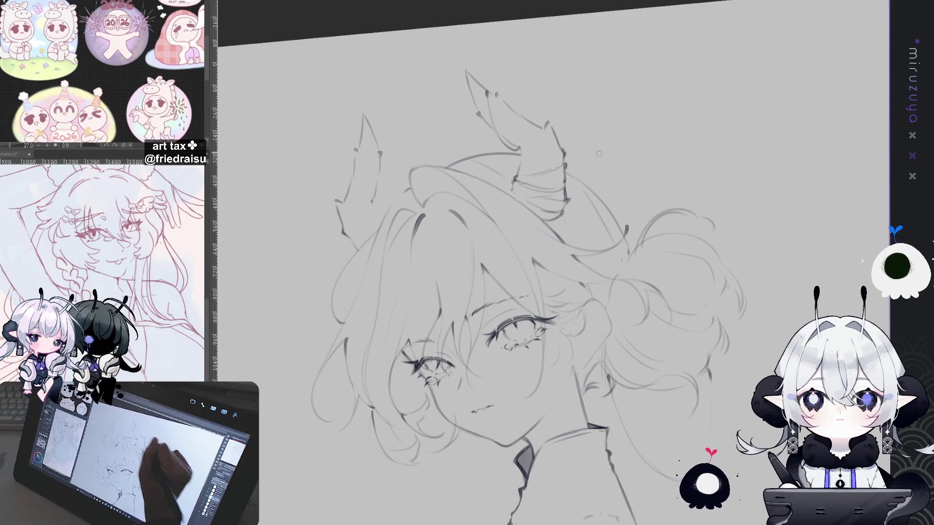
{"action": "key", "text": "ctrl+shift+r"}
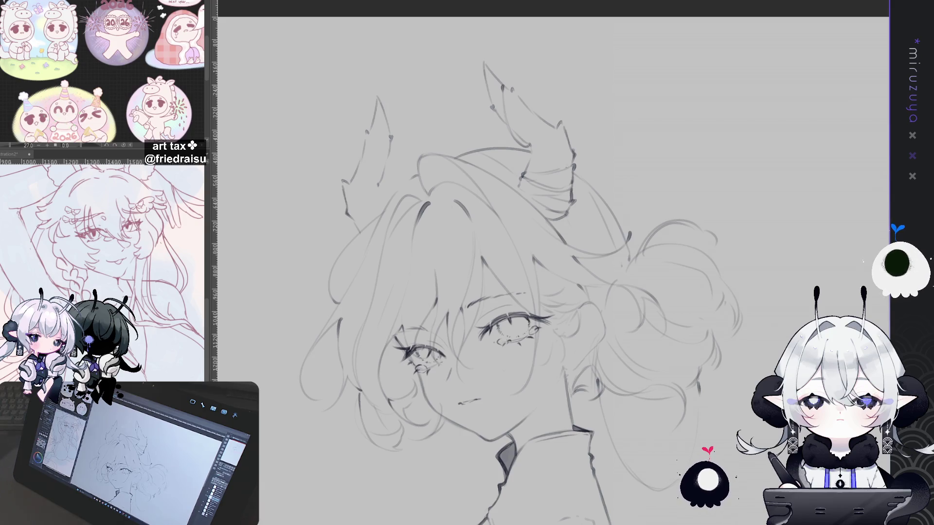
{"action": "key", "text": "ctrl+z"}
Restore the horns, then transform the left horn to shift it up-right with a slight tilt
{"action": "key", "text": "ctrl+y"}
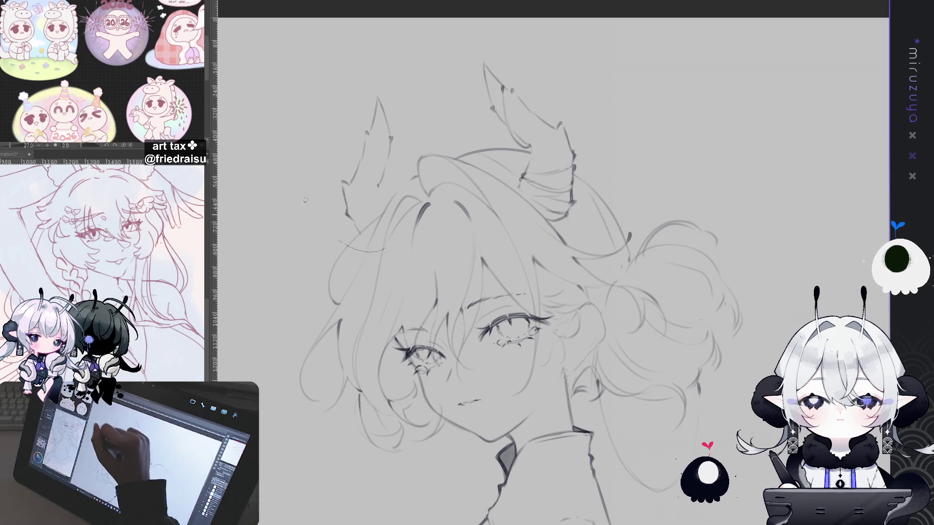
{"action": "left_click_drag", "start_coordinate": [302, 50], "coordinate": [418, 252]}
{"action": "key", "text": "ctrl+t"}
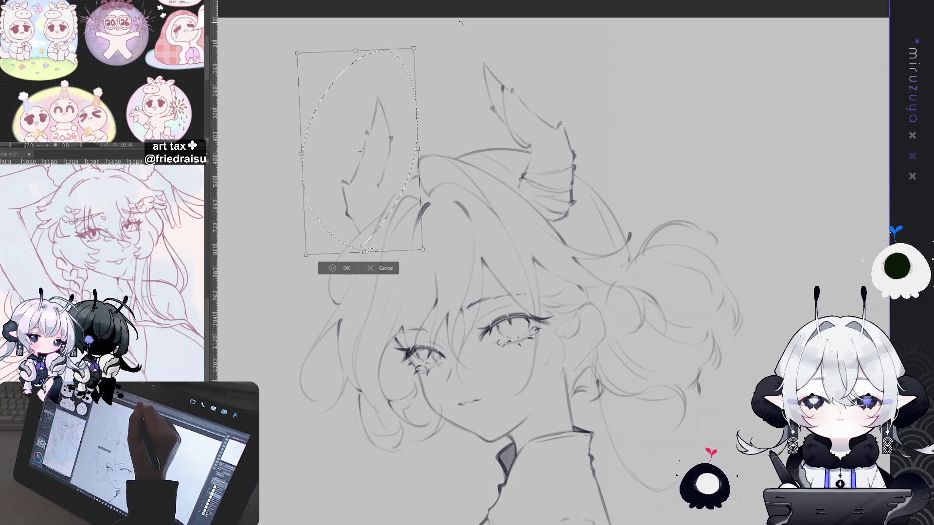
{"action": "left_click_drag", "start_coordinate": [360, 152], "coordinate": [373, 147]}
{"action": "left_click_drag", "start_coordinate": [452, 71], "coordinate": [459, 64]}
{"action": "left_click_drag", "start_coordinate": [389, 135], "coordinate": [397, 131]}
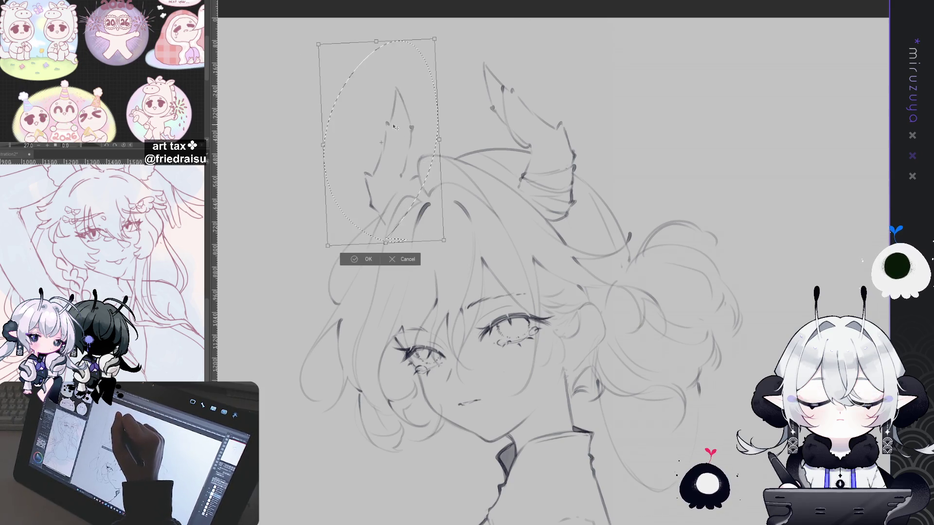
{"action": "left_click", "coordinate": [364, 259]}
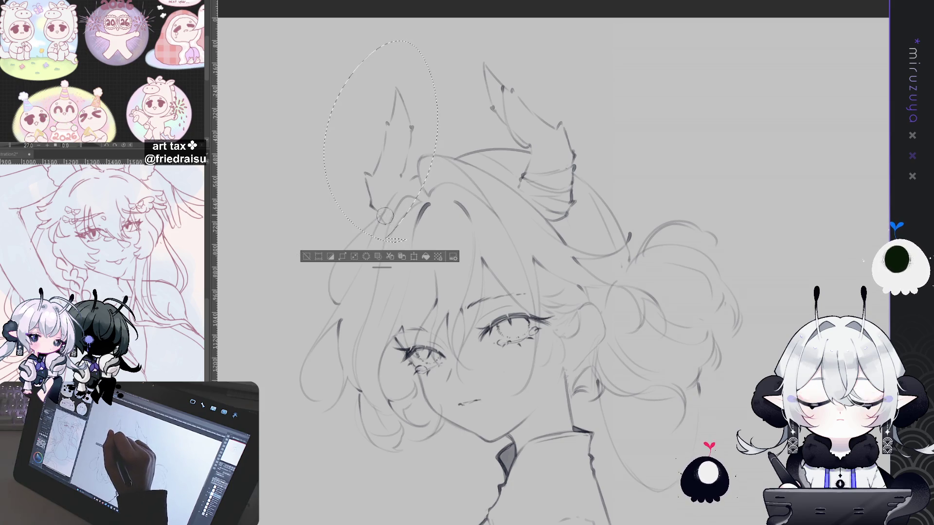
{"action": "key", "text": "ctrl+d"}
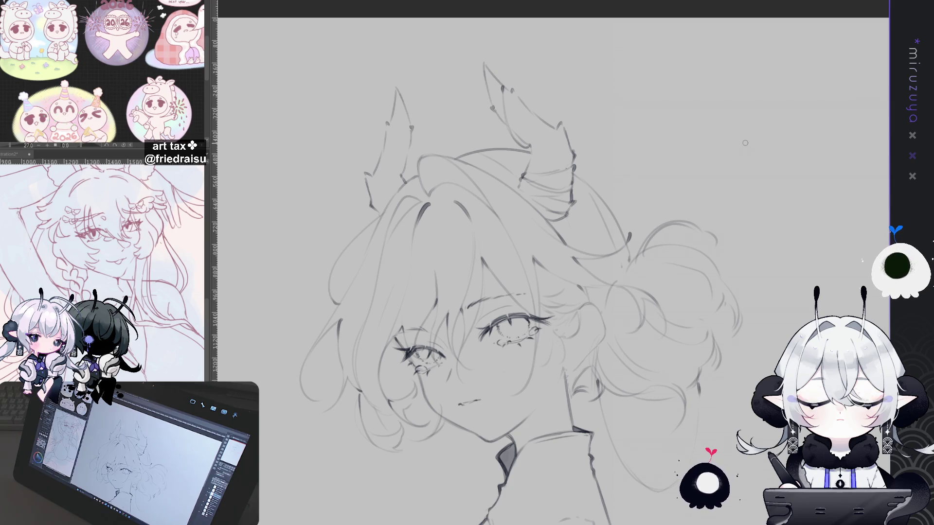
{"action": "mouse_move", "coordinate": [744, 143]}
{"action": "left_mouse_down"}
{"action": "mouse_move", "coordinate": [681, 185]}
{"action": "mouse_move", "coordinate": [563, 500]}
{"action": "mouse_move", "coordinate": [714, 400]}
{"action": "left_mouse_up"}
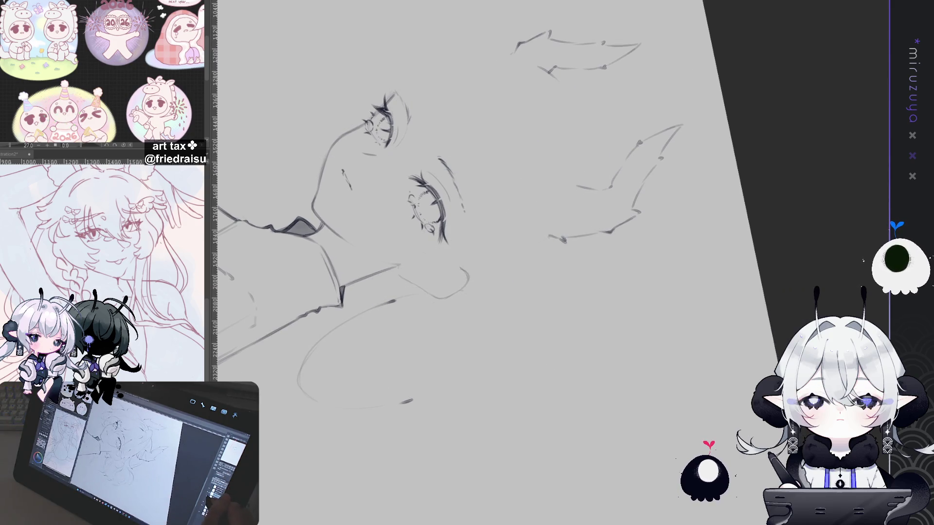
Redraw the curved strand through the bun, replacing the first attempt
{"action": "left_click_drag", "start_coordinate": [546, 215], "coordinate": [575, 290]}
{"action": "key", "text": "ctrl+z"}
{"action": "left_click_drag", "start_coordinate": [552, 202], "coordinate": [544, 265]}
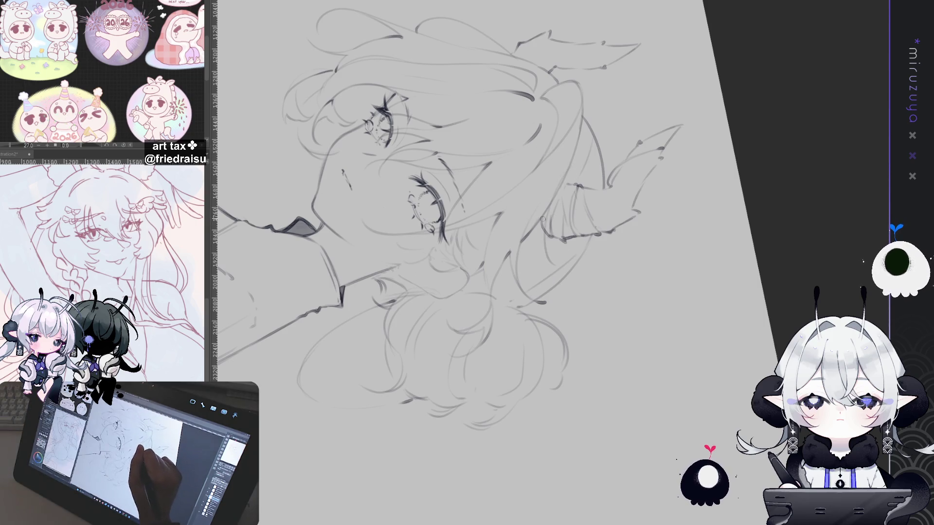
{"action": "mouse_move", "coordinate": [542, 215]}
{"action": "left_mouse_down"}
{"action": "mouse_move", "coordinate": [711, 390]}
{"action": "mouse_move", "coordinate": [755, 291]}
{"action": "left_mouse_up"}
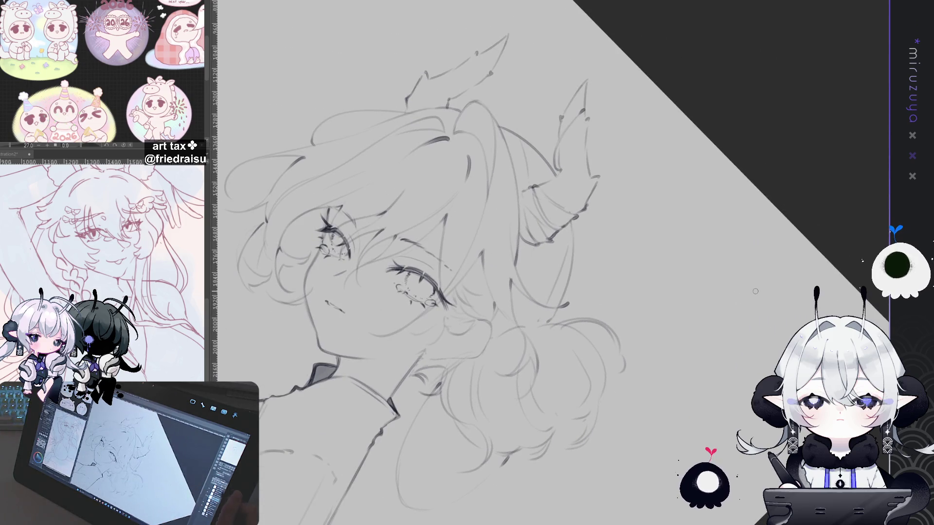
{"action": "key", "text": "ctrl+y"}
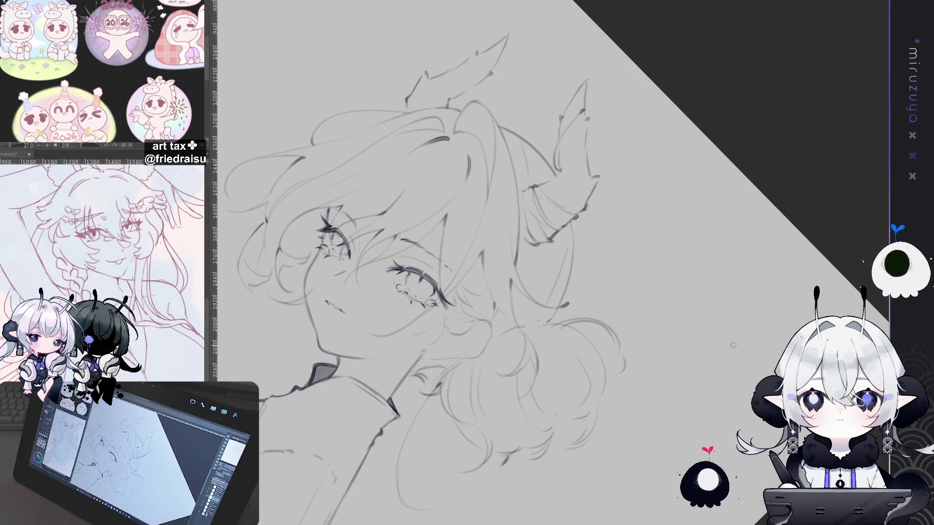
Brush soft grey shading over the bangs, then undo it
{"action": "mouse_move", "coordinate": [460, 358]}
{"action": "left_mouse_down"}
{"action": "mouse_move", "coordinate": [514, 207]}
{"action": "mouse_move", "coordinate": [508, 239]}
{"action": "left_mouse_up"}
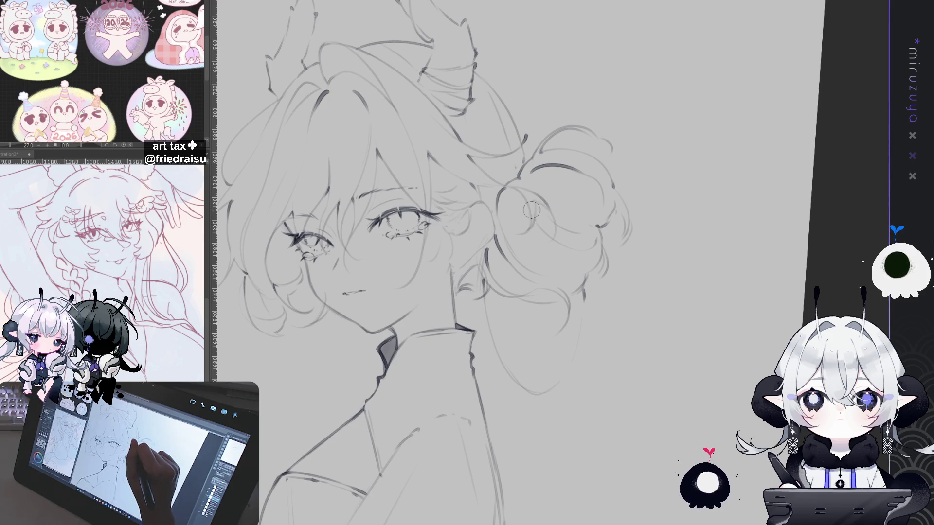
{"action": "left_click_drag", "start_coordinate": [551, 207], "coordinate": [388, 95]}
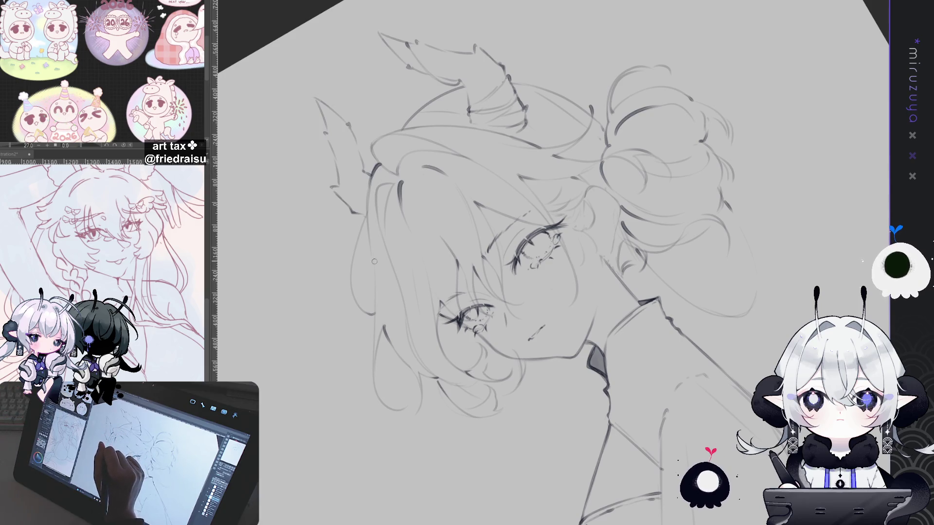
{"action": "mouse_move", "coordinate": [422, 367]}
{"action": "left_mouse_down"}
{"action": "mouse_move", "coordinate": [400, 330]}
{"action": "mouse_move", "coordinate": [386, 269]}
{"action": "mouse_move", "coordinate": [389, 278]}
{"action": "left_mouse_up"}
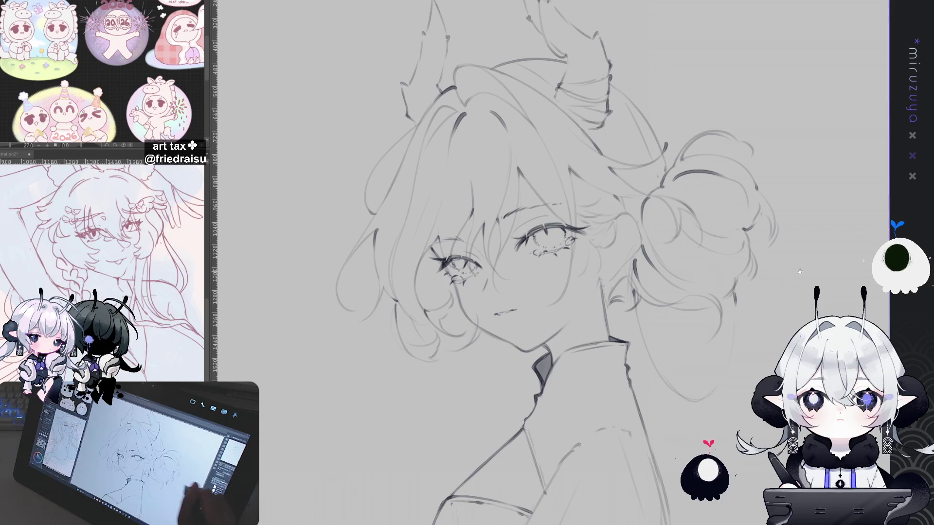
{"action": "left_click_drag", "start_coordinate": [503, 312], "coordinate": [452, 326]}
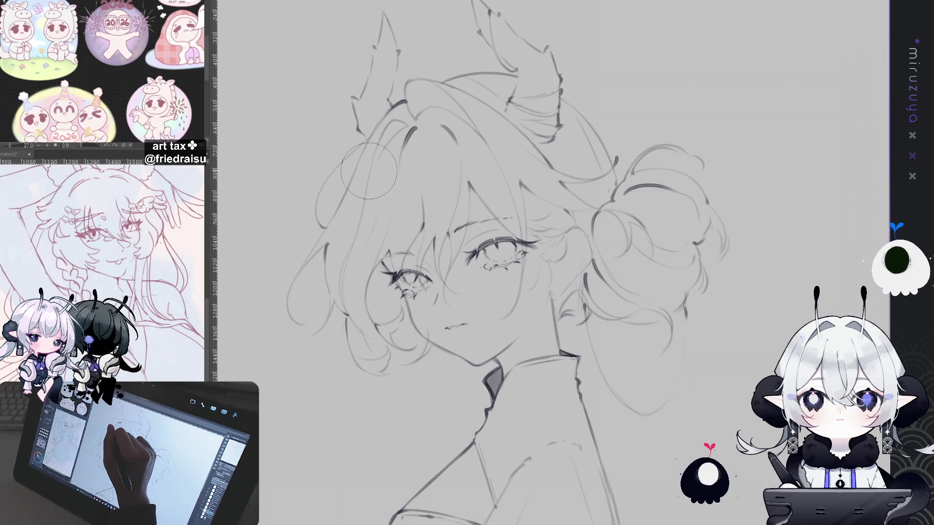
{"action": "mouse_move", "coordinate": [372, 160]}
{"action": "left_mouse_down"}
{"action": "mouse_move", "coordinate": [377, 194]}
{"action": "mouse_move", "coordinate": [467, 172]}
{"action": "mouse_move", "coordinate": [488, 140]}
{"action": "left_mouse_up"}
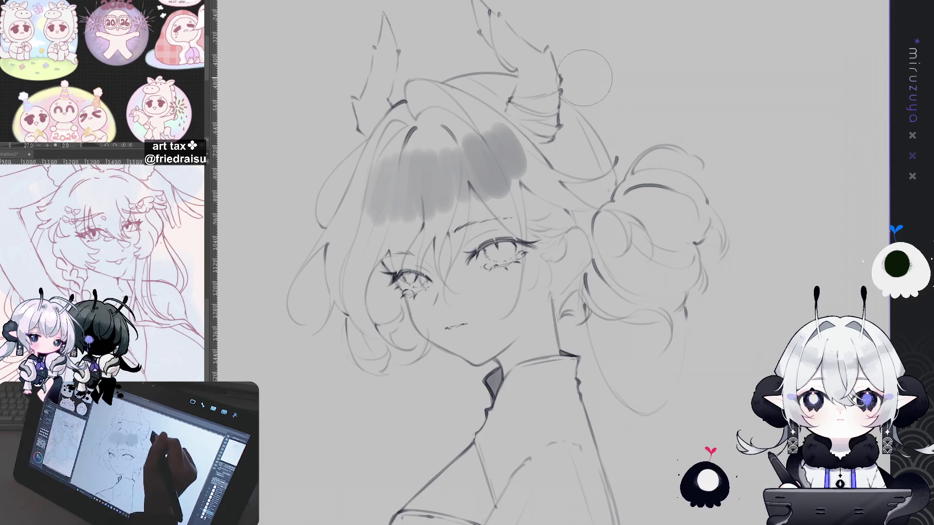
{"action": "key", "text": "ctrl+z"}
Add a short strand beside the bun, darken the neck line, and mirror the canvas to check proportions
{"action": "left_click_drag", "start_coordinate": [617, 214], "coordinate": [603, 228]}
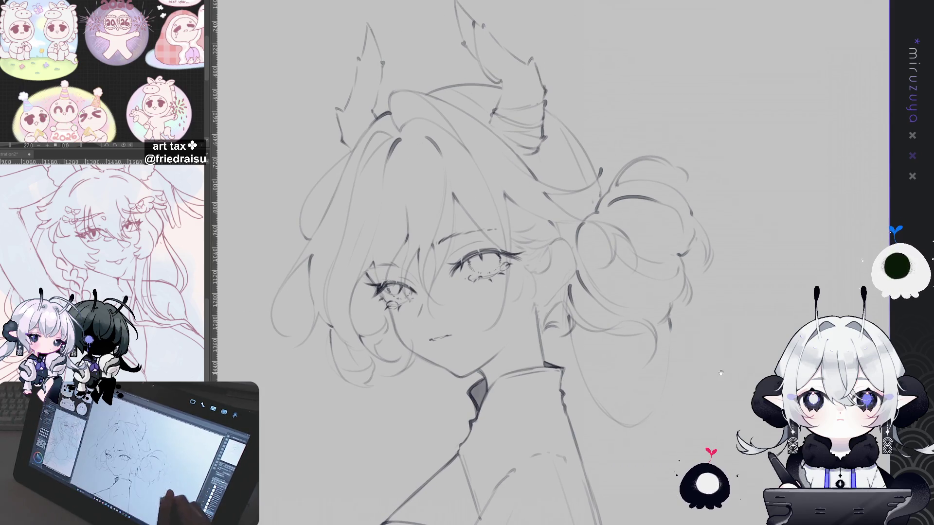
{"action": "left_click_drag", "start_coordinate": [701, 375], "coordinate": [718, 260]}
{"action": "mouse_move", "coordinate": [751, 348]}
{"action": "left_mouse_down"}
{"action": "mouse_move", "coordinate": [744, 229]}
{"action": "mouse_move", "coordinate": [766, 371]}
{"action": "left_mouse_up"}
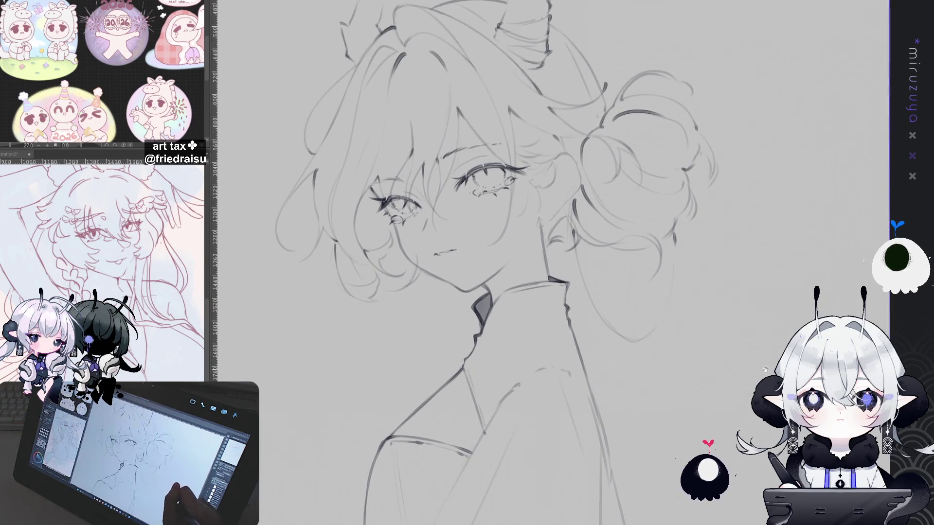
{"action": "left_click_drag", "start_coordinate": [775, 278], "coordinate": [765, 337]}
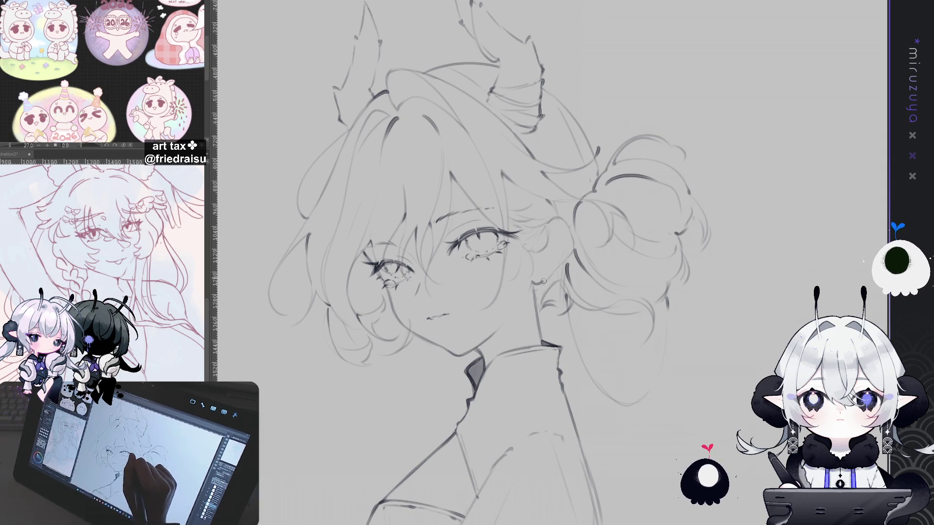
{"action": "left_click_drag", "start_coordinate": [572, 217], "coordinate": [555, 233]}
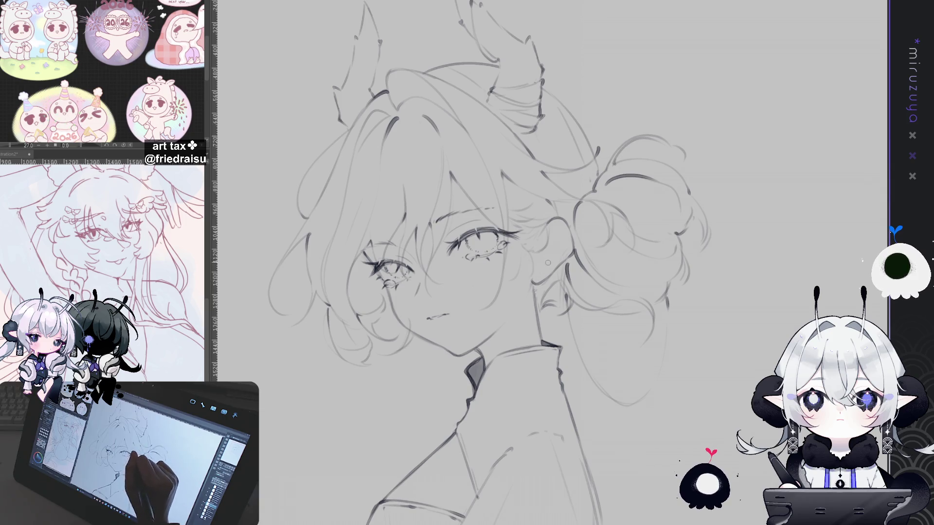
{"action": "left_click_drag", "start_coordinate": [530, 281], "coordinate": [535, 293]}
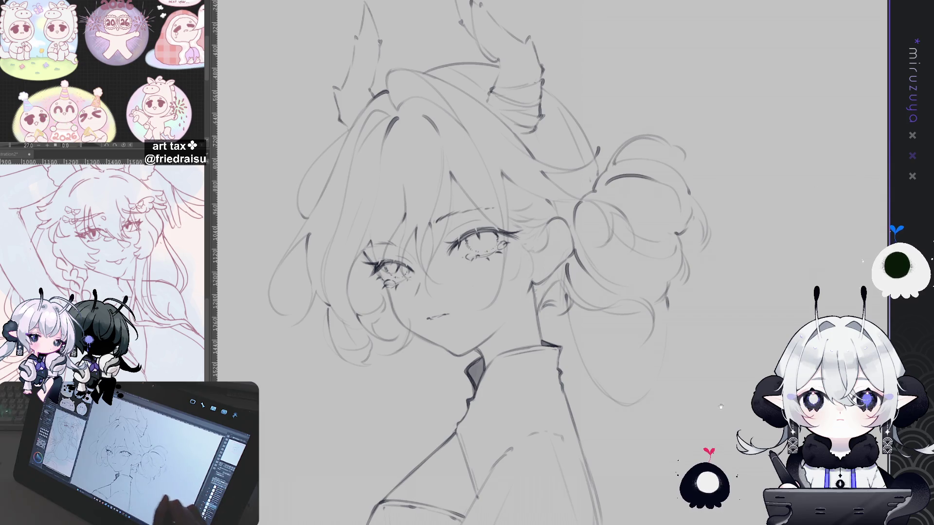
{"action": "left_click_drag", "start_coordinate": [593, 263], "coordinate": [627, 199]}
{"action": "key", "text": "h"}
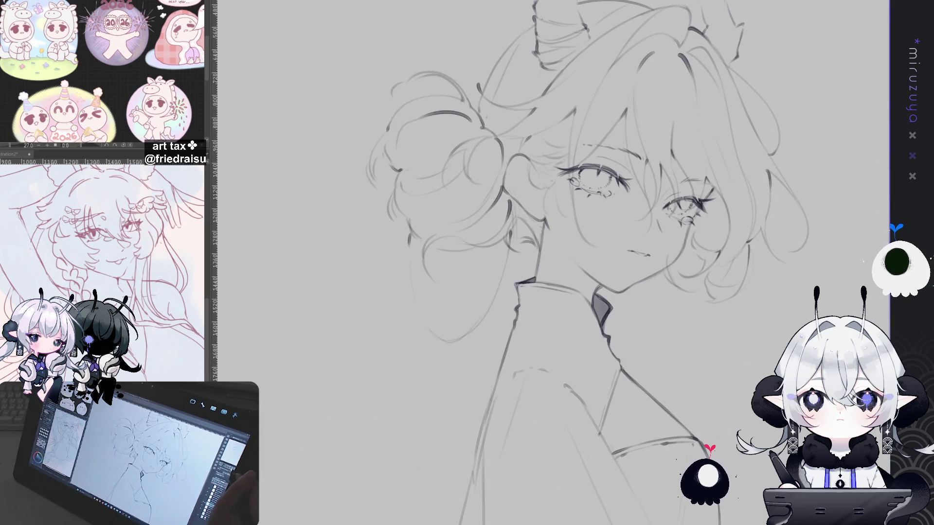
{"action": "key", "text": "h"}
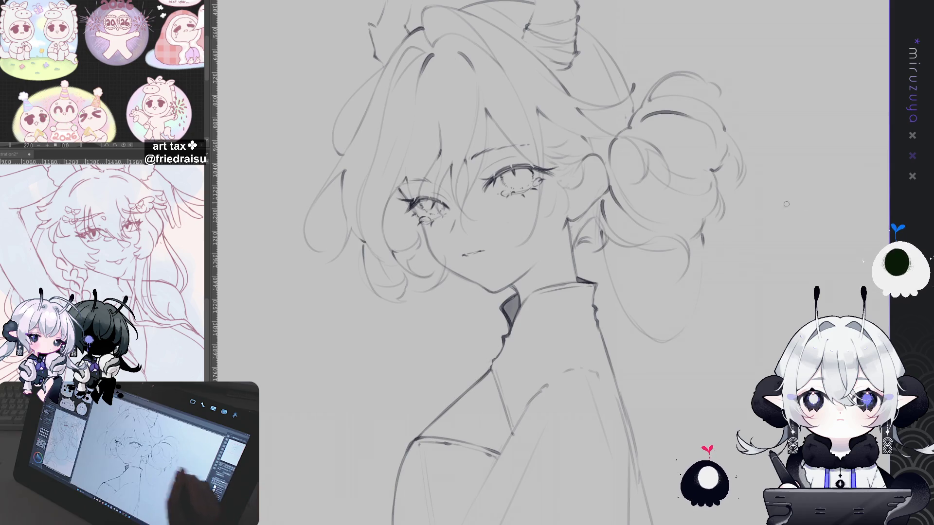
{"action": "key", "text": "ctrl+h"}
{"action": "key", "text": "ctrl+h"}
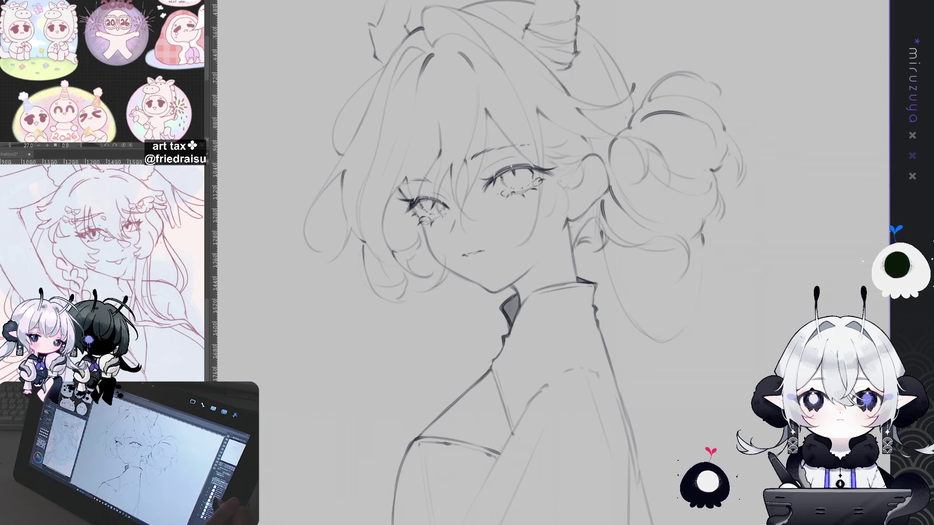
{"action": "scroll", "coordinate": [535, 263], "scroll_direction": "up", "scroll_amount": 3}
{"action": "key", "text": "ctrl+h"}
{"action": "key", "text": "ctrl+h"}
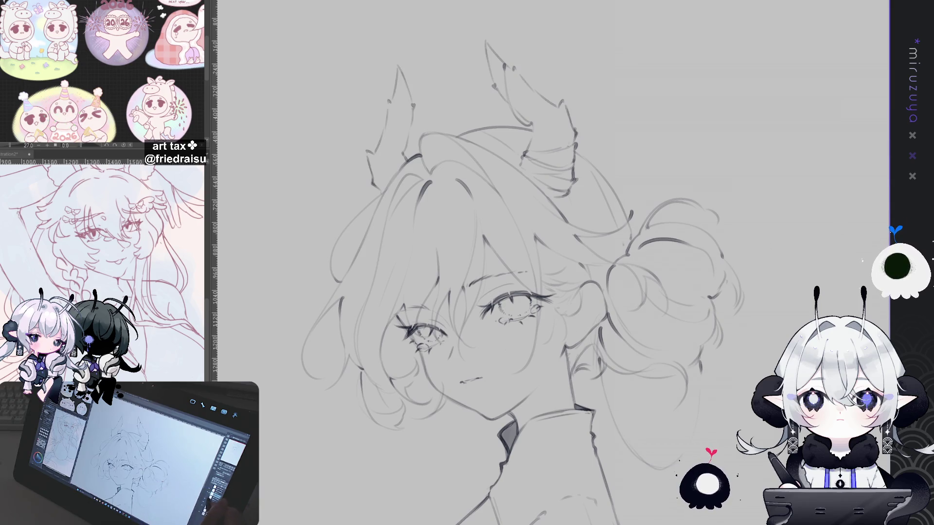
{"action": "key", "text": "ctrl+h"}
{"action": "key", "text": "ctrl+h"}
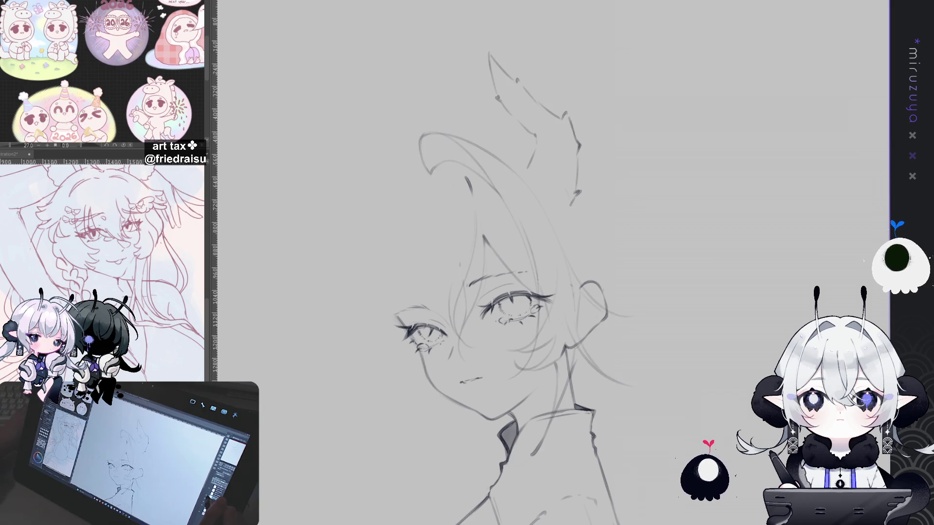
{"action": "key", "text": "ctrl+h"}
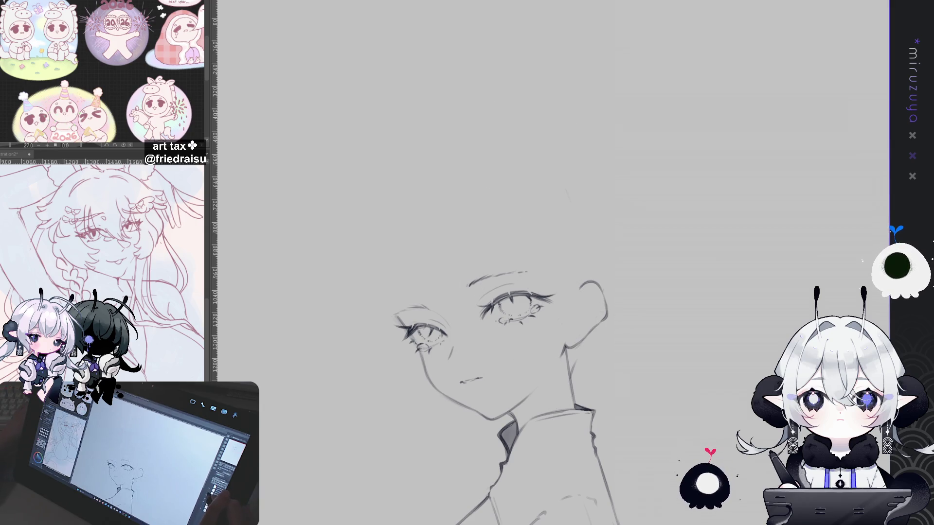
{"action": "key", "text": "ctrl+h"}
{"action": "left_click_drag", "start_coordinate": [747, 395], "coordinate": [799, 290]}
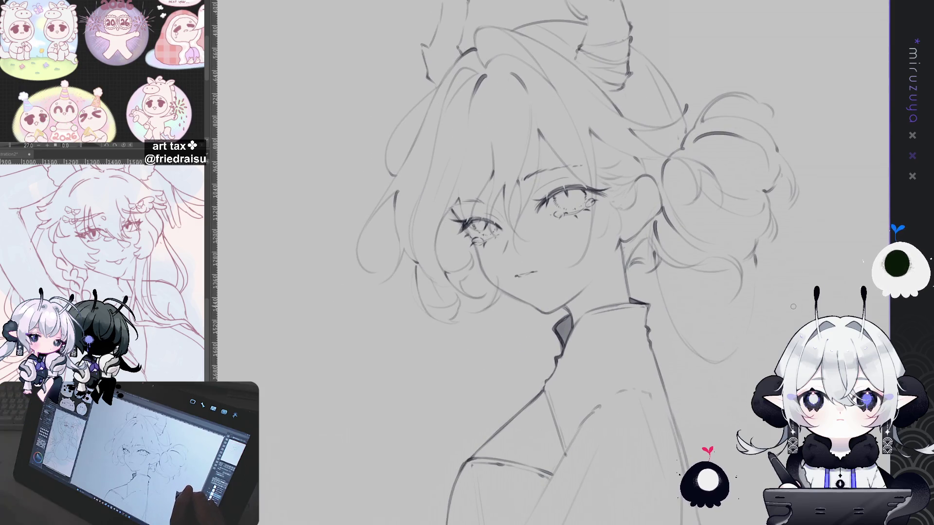
{"action": "key", "text": "ctrl+0"}
{"action": "key", "text": "ctrl+plus"}
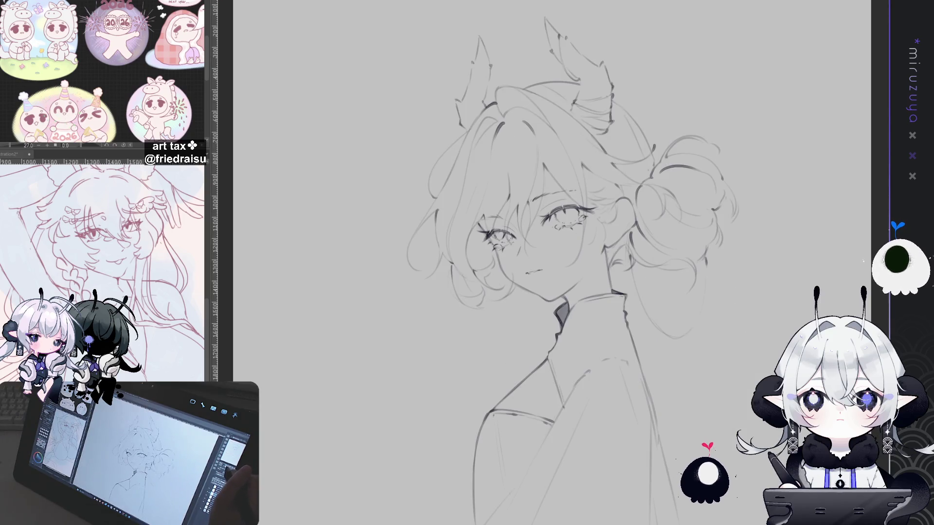
On a tilted canvas, redraw a hair strand and add another along the bun, then reset rotation upright
{"action": "left_click_drag", "start_coordinate": [824, 236], "coordinate": [796, 202]}
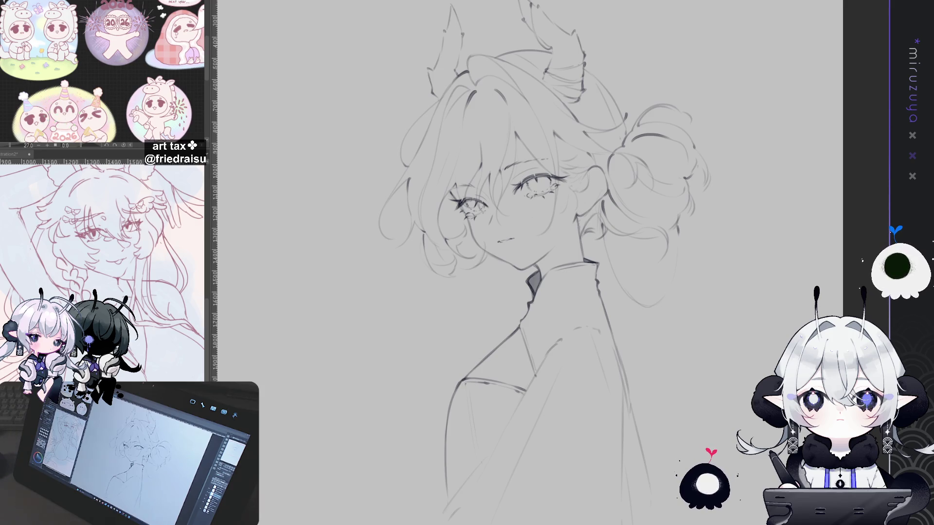
{"action": "left_click_drag", "start_coordinate": [535, 292], "coordinate": [549, 302]}
{"action": "mouse_move", "coordinate": [534, 146]}
{"action": "left_mouse_down"}
{"action": "mouse_move", "coordinate": [632, 194]}
{"action": "mouse_move", "coordinate": [681, 268]}
{"action": "mouse_move", "coordinate": [681, 341]}
{"action": "left_mouse_up"}
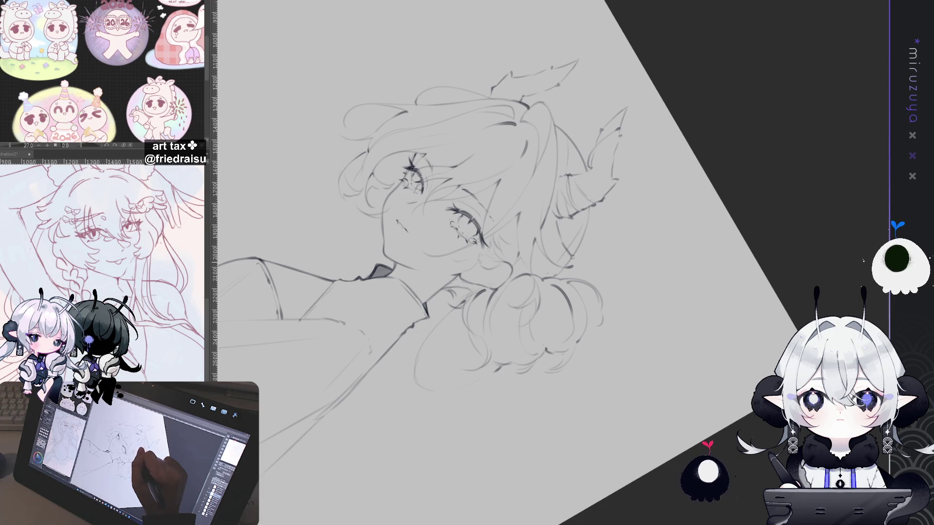
{"action": "key", "text": "ctrl+z"}
{"action": "left_click_drag", "start_coordinate": [559, 234], "coordinate": [578, 259]}
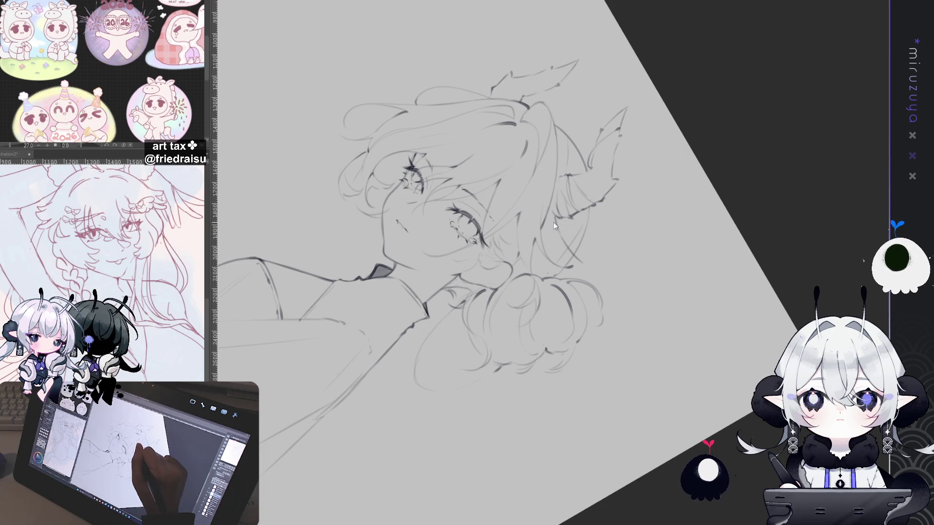
{"action": "mouse_move", "coordinate": [554, 223]}
{"action": "left_mouse_down"}
{"action": "mouse_move", "coordinate": [612, 302]}
{"action": "mouse_move", "coordinate": [656, 401]}
{"action": "mouse_move", "coordinate": [527, 246]}
{"action": "left_mouse_up"}
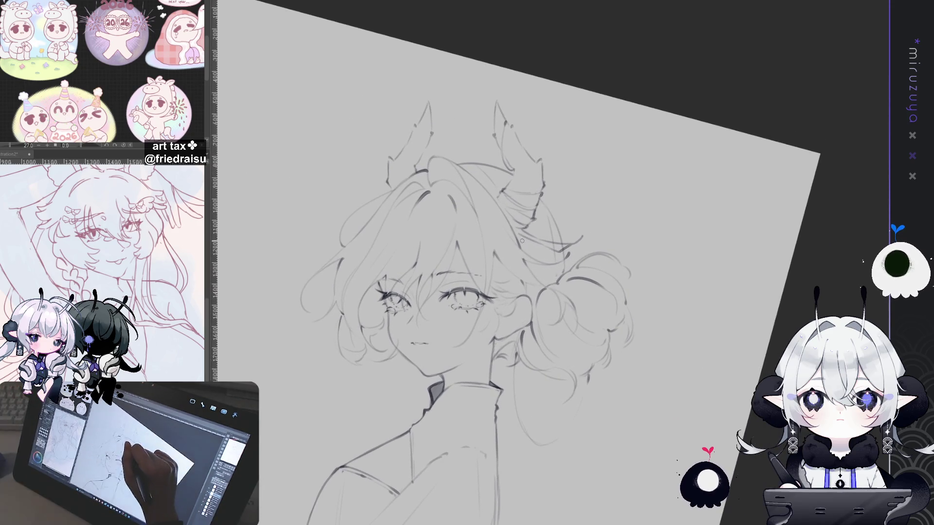
{"action": "key", "text": "r"}
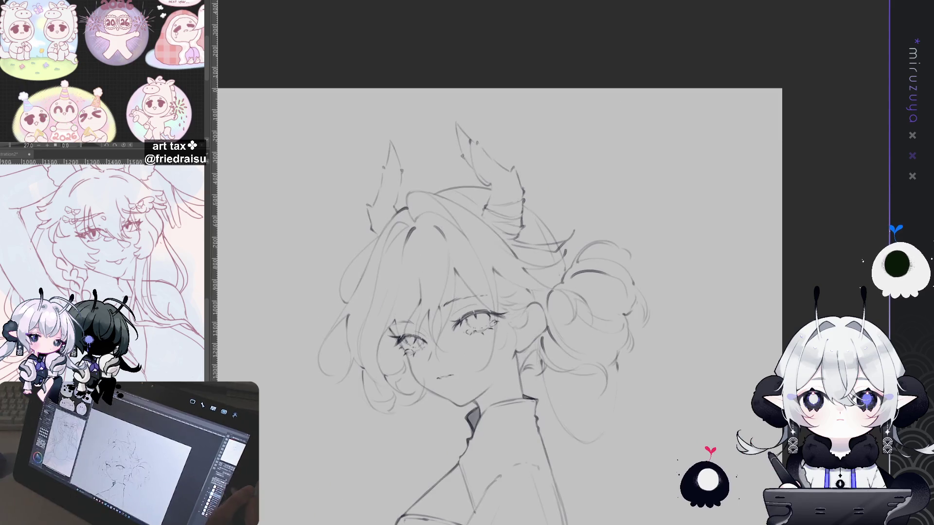
{"action": "left_click_drag", "start_coordinate": [486, 292], "coordinate": [545, 257]}
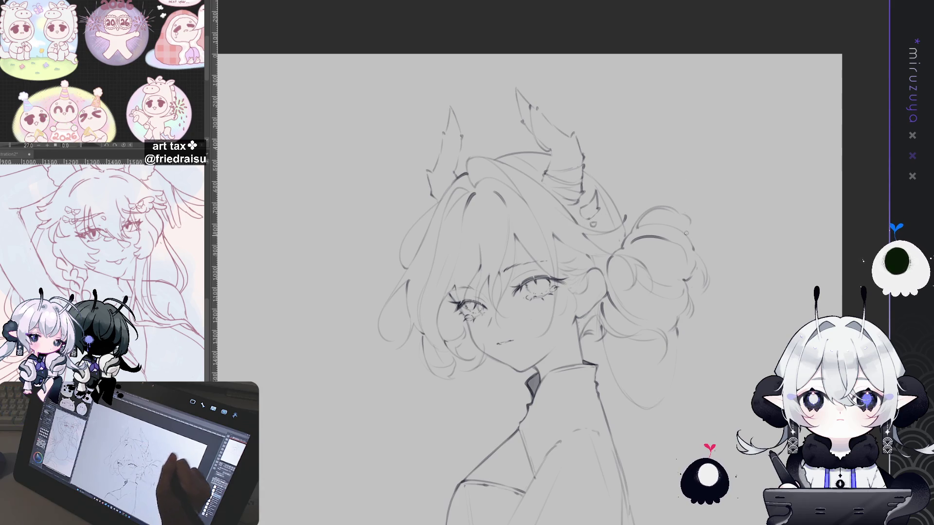
{"action": "left_click_drag", "start_coordinate": [731, 379], "coordinate": [720, 307]}
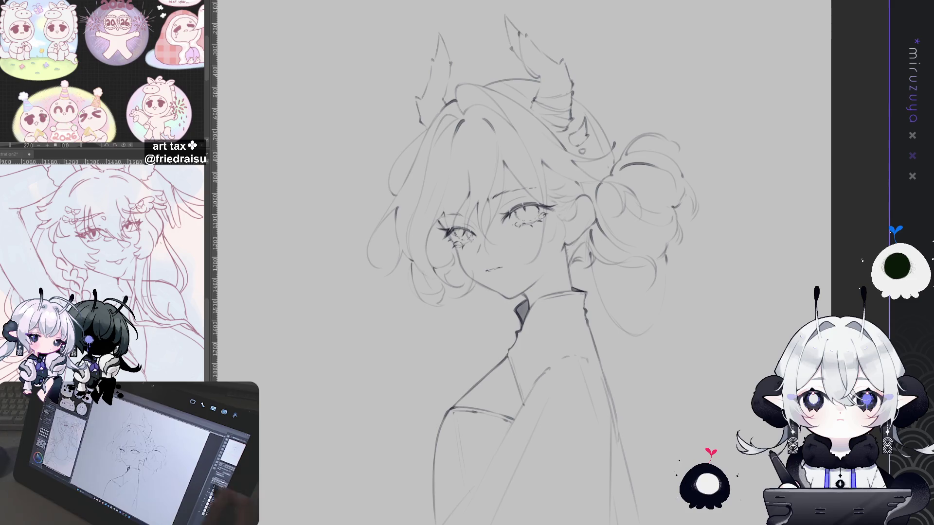
Compare the sketch with and without the recent neck and torso strokes, keeping them
{"action": "scroll", "coordinate": [523, 262], "scroll_direction": "down", "scroll_amount": 3}
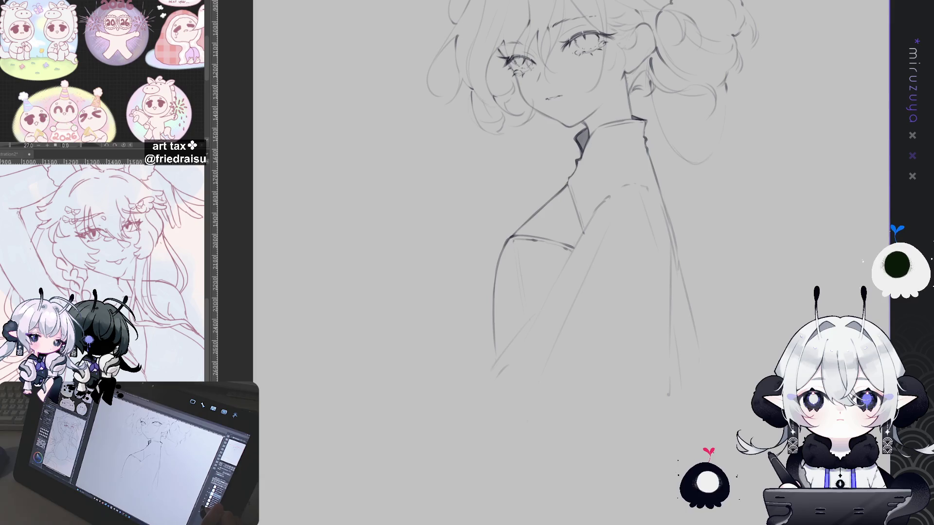
{"action": "scroll", "coordinate": [571, 263], "scroll_direction": "up", "scroll_amount": 2}
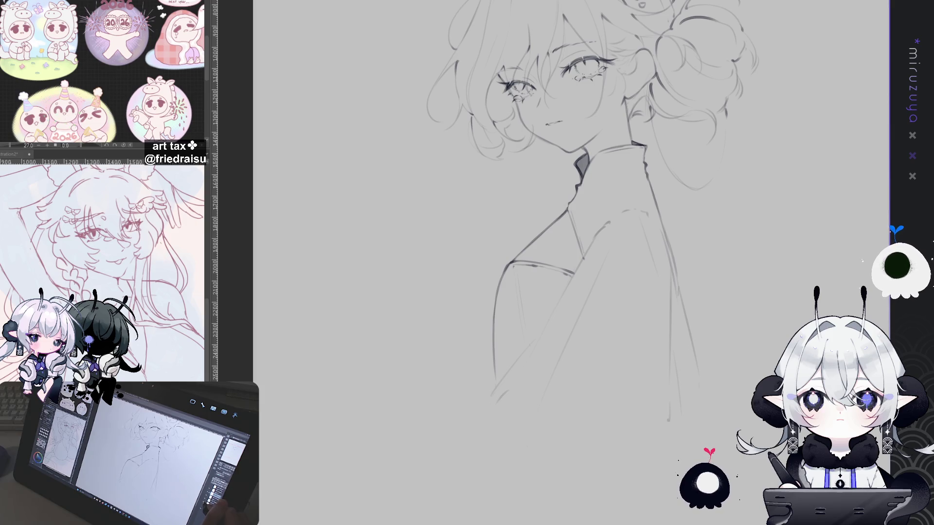
{"action": "key", "text": "Delete"}
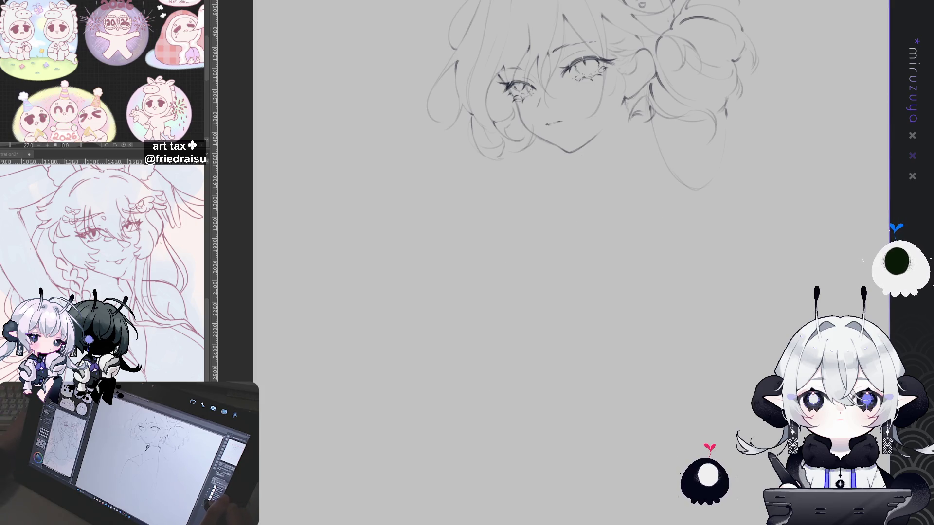
{"action": "key", "text": "ctrl+z"}
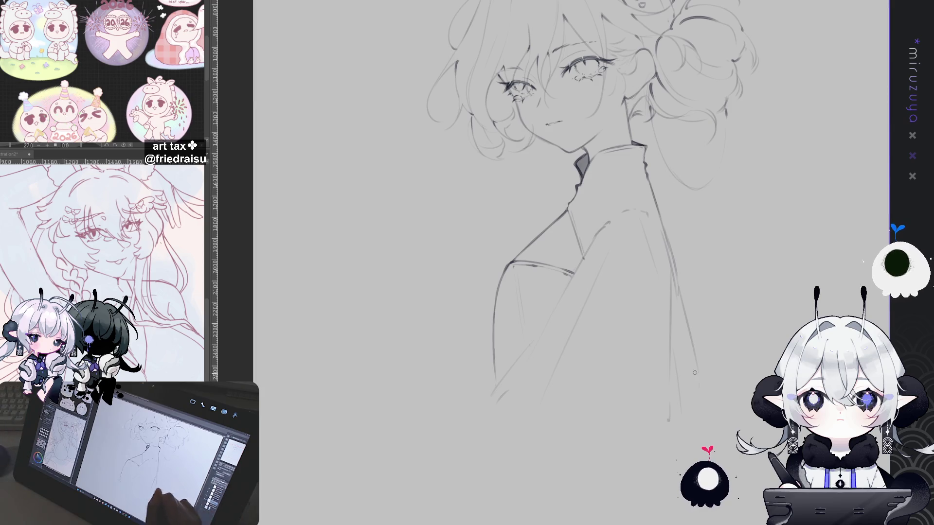
{"action": "key", "text": "minus"}
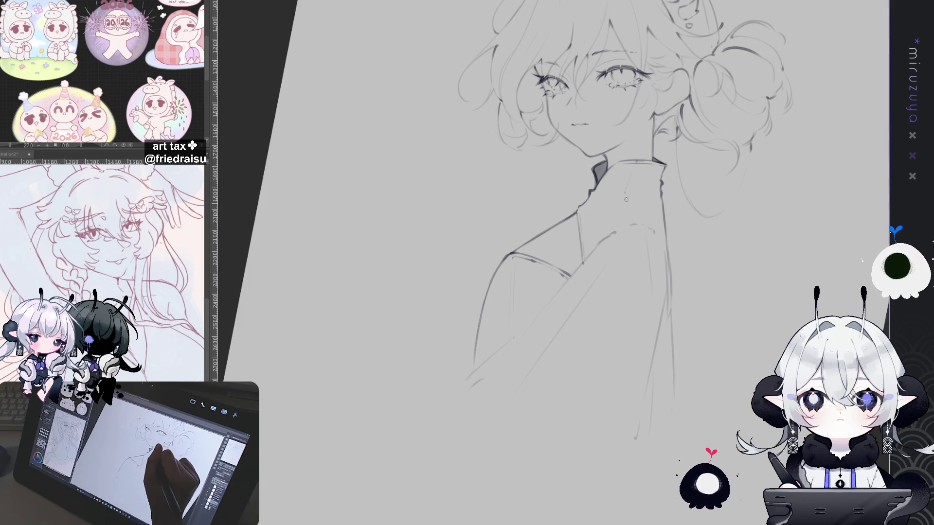
{"action": "left_click_drag", "start_coordinate": [629, 223], "coordinate": [592, 188]}
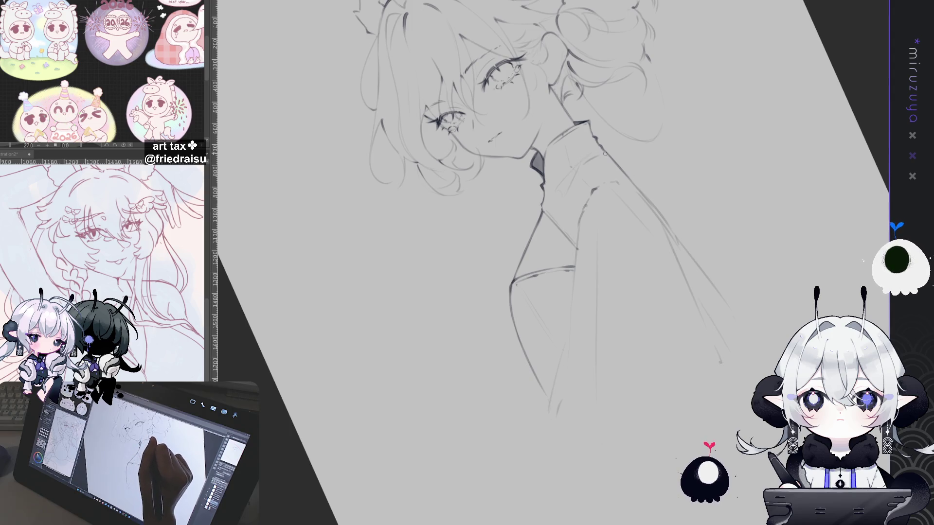
Darken the right sleeve line down toward the hem, undoing a final short stroke
{"action": "left_click_drag", "start_coordinate": [579, 224], "coordinate": [576, 286]}
{"action": "mouse_move", "coordinate": [580, 232]}
{"action": "left_mouse_down"}
{"action": "mouse_move", "coordinate": [570, 314]}
{"action": "mouse_move", "coordinate": [759, 337]}
{"action": "left_mouse_up"}
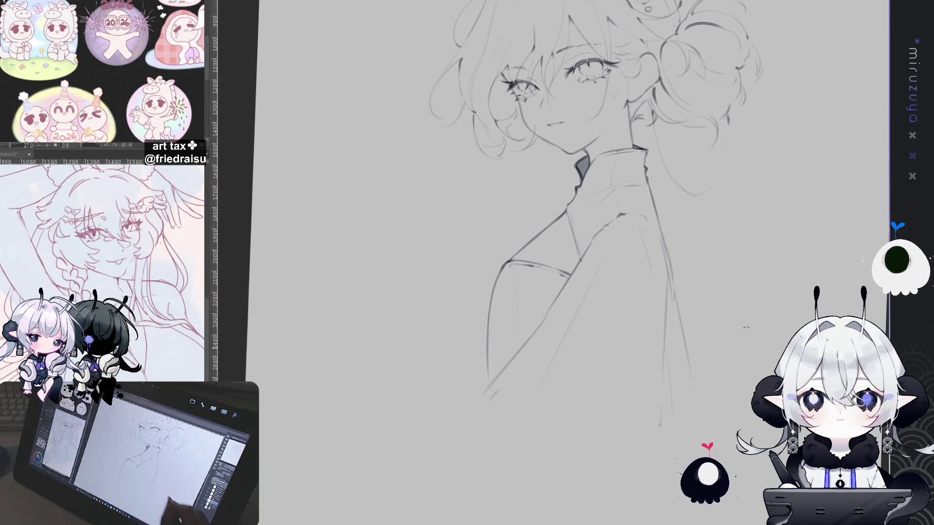
{"action": "left_click_drag", "start_coordinate": [658, 239], "coordinate": [665, 258]}
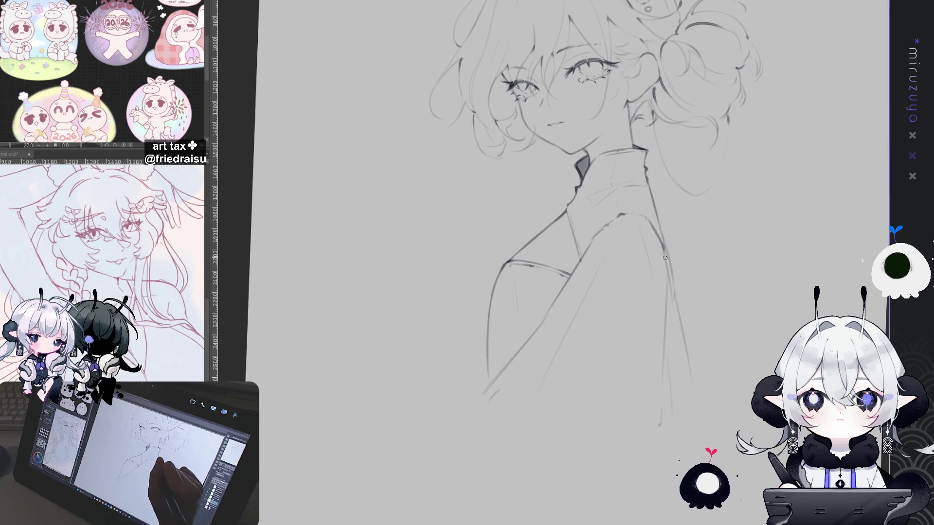
{"action": "key", "text": "ctrl+z"}
{"action": "left_click_drag", "start_coordinate": [656, 450], "coordinate": [695, 408]}
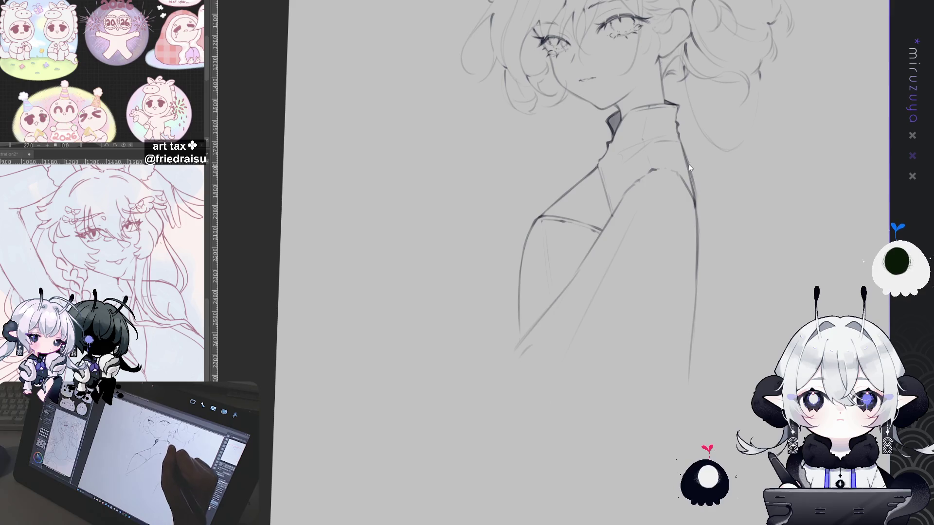
Retrace the sleeve line darker from shoulder down and erase the hooked stroke at the arm's end
{"action": "left_click_drag", "start_coordinate": [679, 141], "coordinate": [699, 214]}
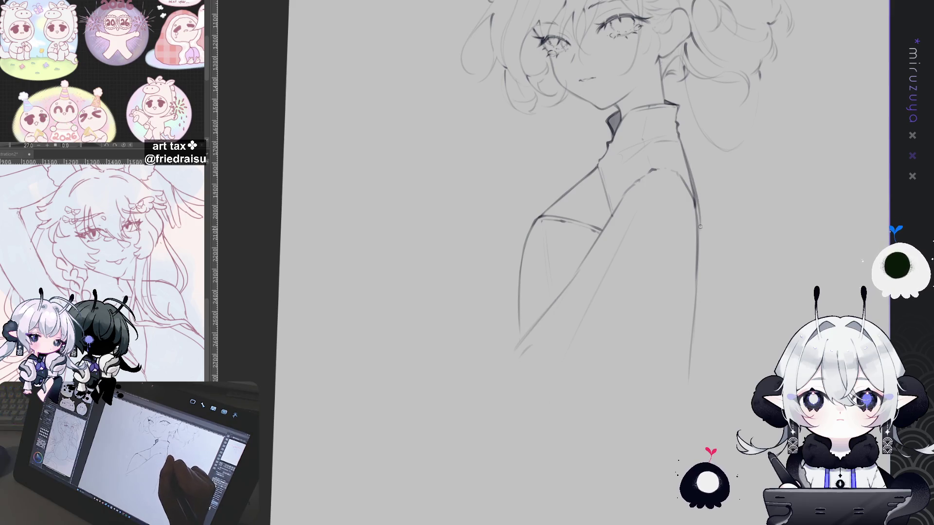
{"action": "left_click_drag", "start_coordinate": [681, 154], "coordinate": [695, 217]}
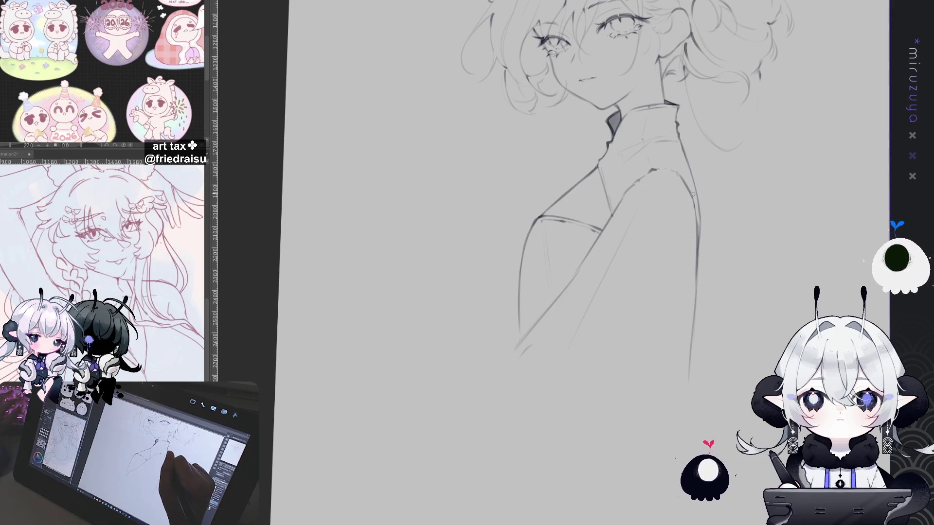
{"action": "left_click_drag", "start_coordinate": [696, 281], "coordinate": [689, 389]}
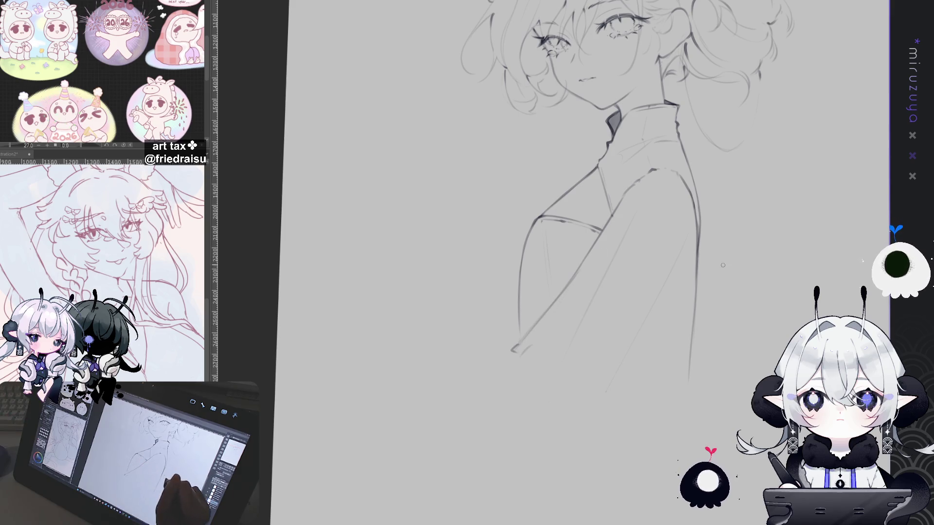
{"action": "left_click_drag", "start_coordinate": [511, 358], "coordinate": [522, 331]}
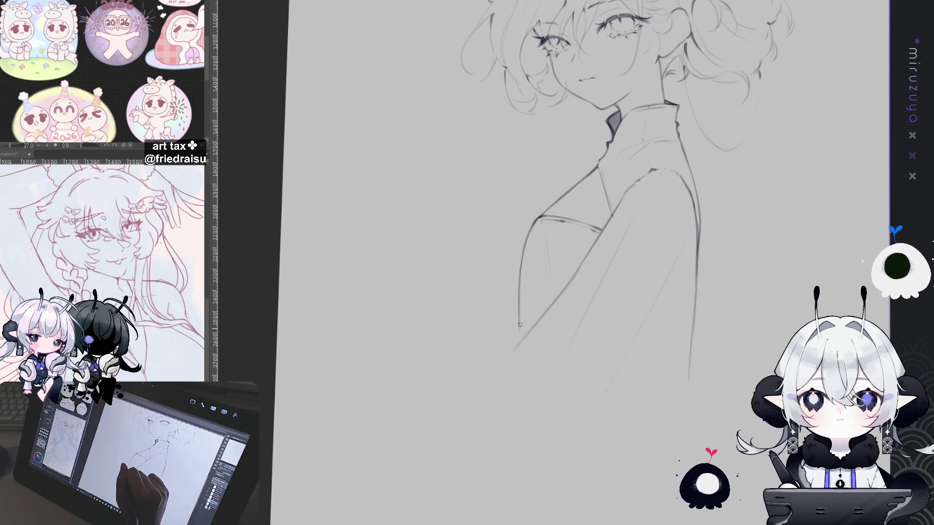
{"action": "left_click_drag", "start_coordinate": [519, 344], "coordinate": [520, 337]}
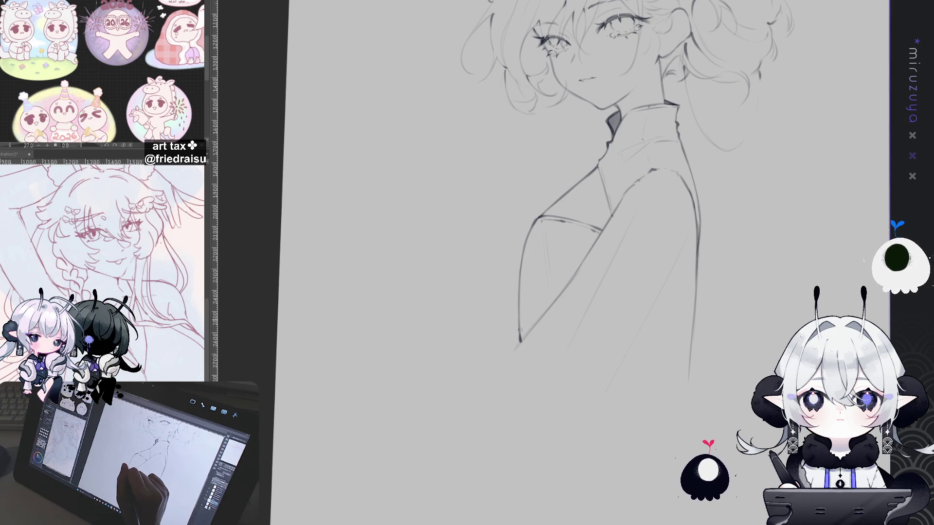
Remove the stray long stroke and draw a thin line extending the coat's left edge downward
{"action": "scroll", "coordinate": [520, 332], "scroll_direction": "up", "scroll_amount": 3}
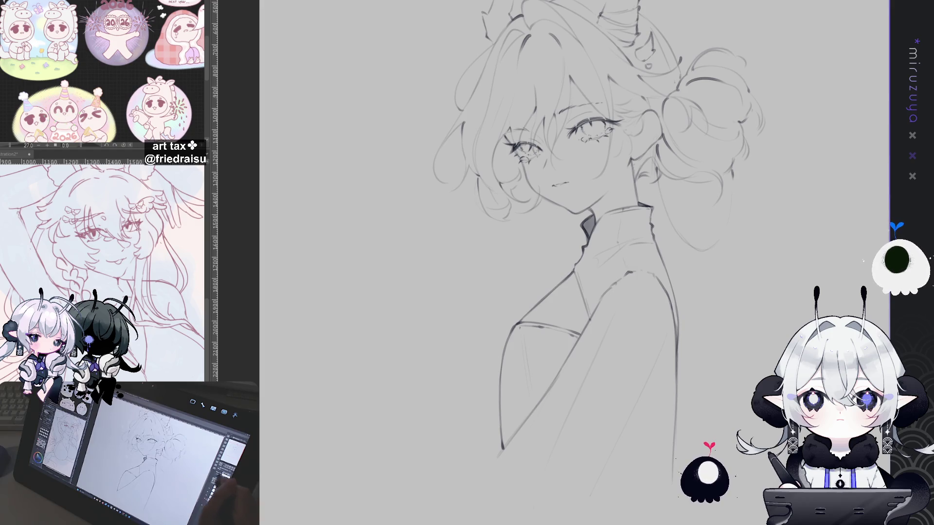
{"action": "mouse_move", "coordinate": [716, 293]}
{"action": "left_mouse_down"}
{"action": "mouse_move", "coordinate": [755, 269]}
{"action": "mouse_move", "coordinate": [718, 267]}
{"action": "mouse_move", "coordinate": [769, 438]}
{"action": "left_mouse_up"}
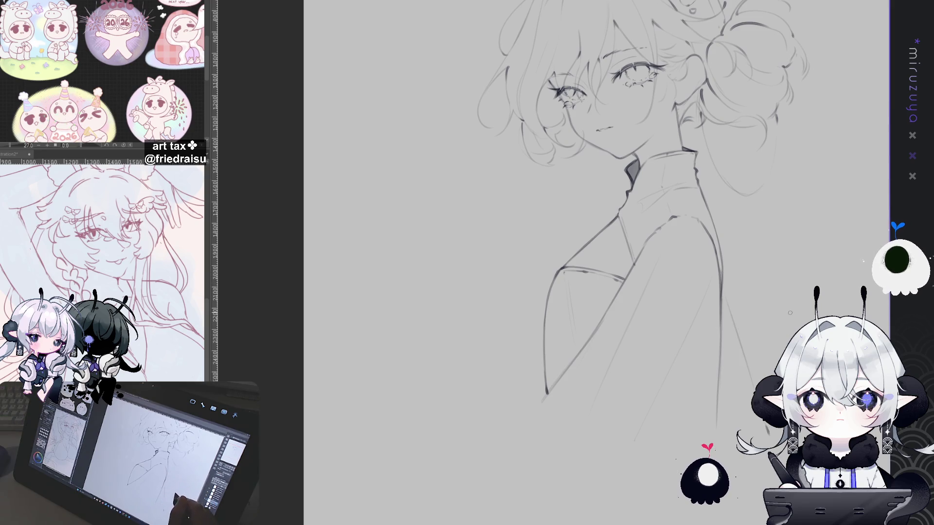
{"action": "key", "text": "ctrl+z"}
{"action": "left_click_drag", "start_coordinate": [541, 339], "coordinate": [496, 412]}
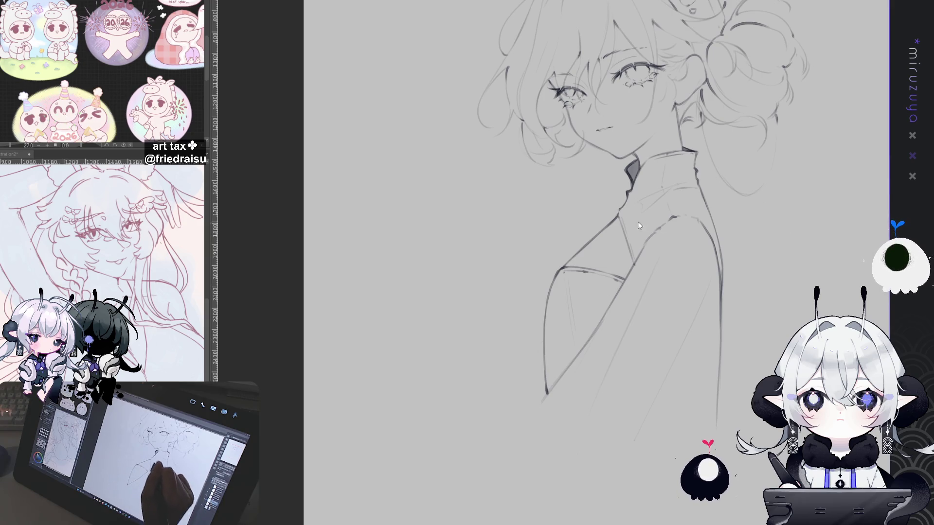
{"action": "left_click_drag", "start_coordinate": [543, 334], "coordinate": [495, 414]}
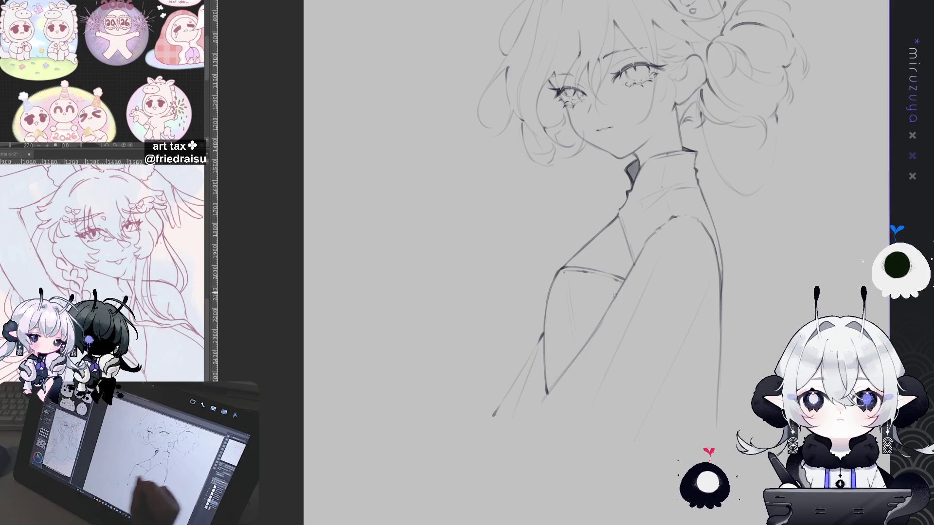
{"action": "scroll", "coordinate": [669, 382], "scroll_direction": "down", "scroll_amount": 2}
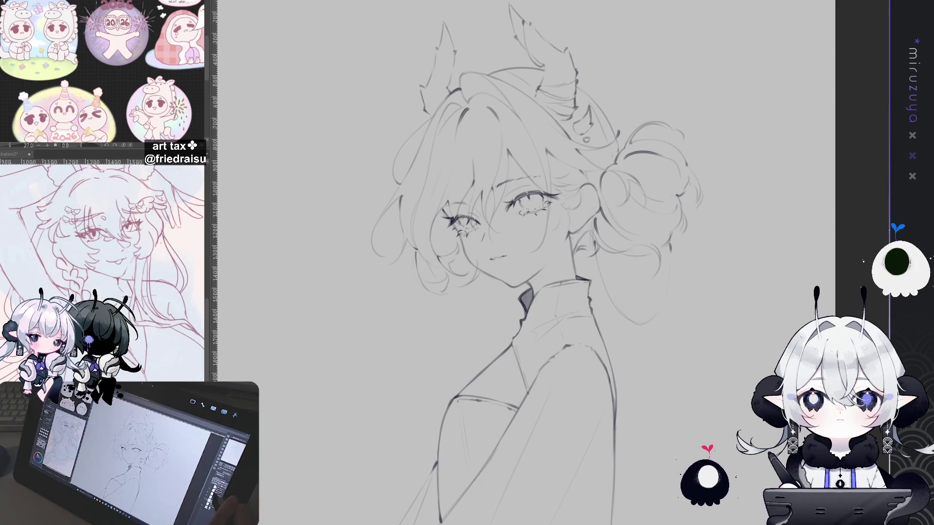
{"action": "scroll", "coordinate": [530, 296], "scroll_direction": "down", "scroll_amount": 1}
{"action": "scroll", "coordinate": [530, 297], "scroll_direction": "down", "scroll_amount": 1}
{"action": "scroll", "coordinate": [530, 297], "scroll_direction": "up", "scroll_amount": 1}
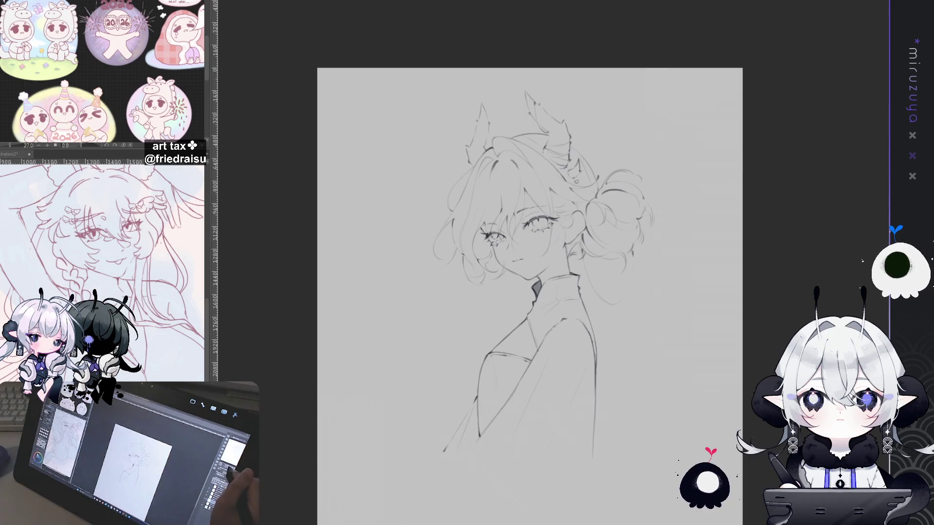
{"action": "left_click_drag", "start_coordinate": [530, 297], "coordinate": [512, 264]}
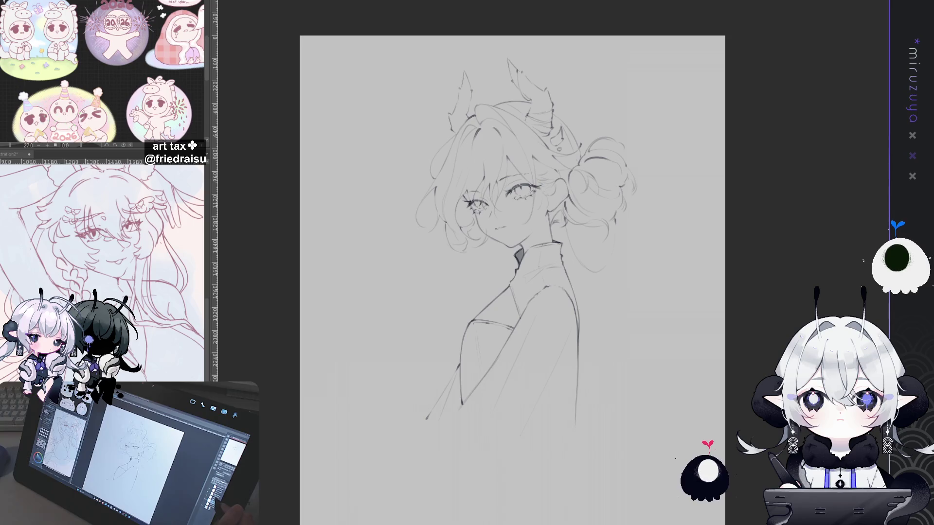
{"action": "scroll", "coordinate": [560, 274], "scroll_direction": "up", "scroll_amount": 2}
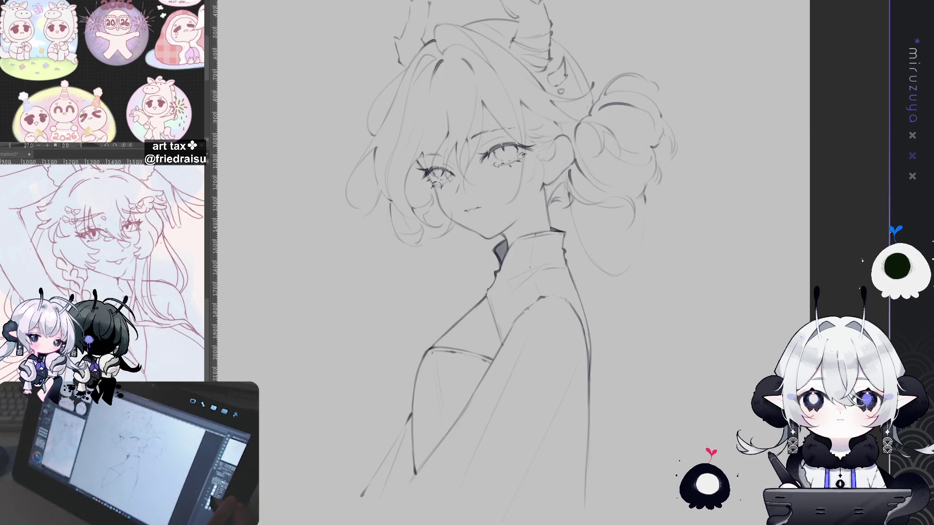
Check the sketch with the hair strokes hidden, then redraw the strand beside the cheek
{"action": "key", "text": "Delete"}
{"action": "key", "text": "ctrl+z"}
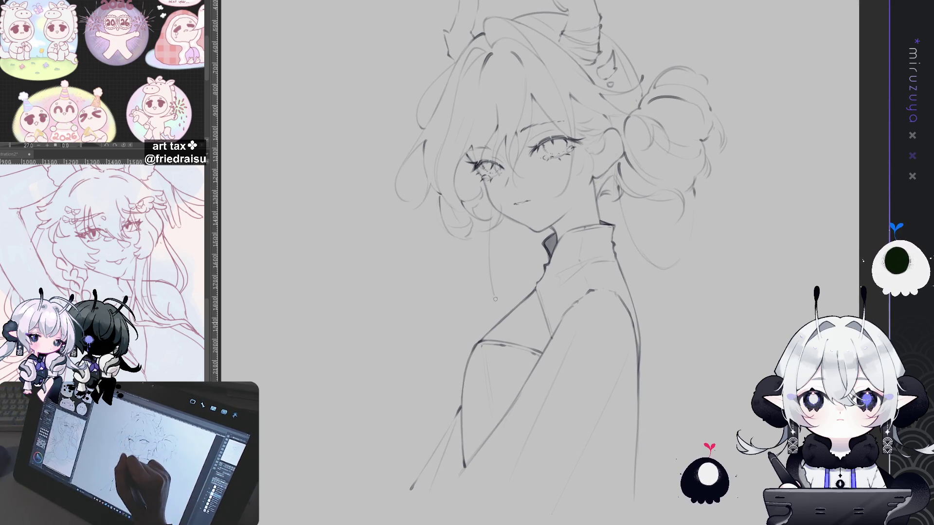
{"action": "left_click_drag", "start_coordinate": [490, 252], "coordinate": [488, 302]}
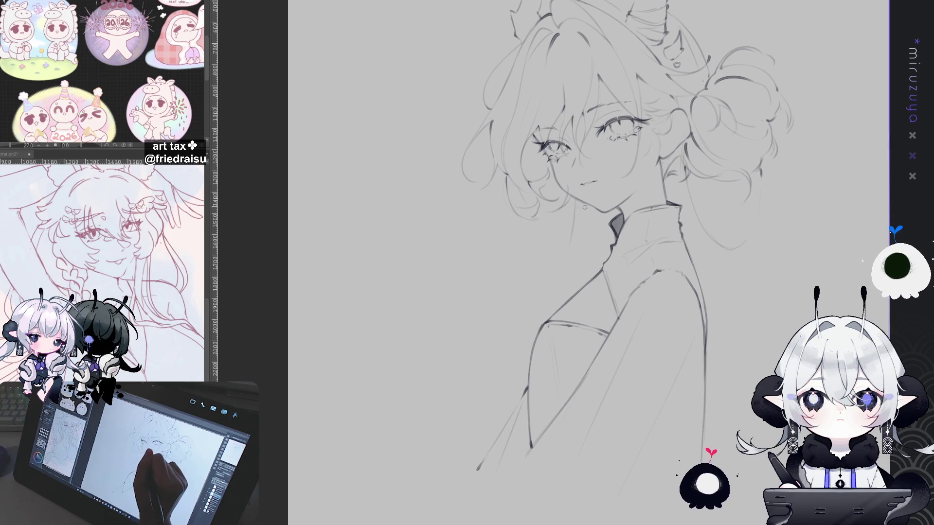
Draw a faint long hair strand flowing from the neck, extend the coat line, and mirror the view
{"action": "left_click_drag", "start_coordinate": [575, 208], "coordinate": [477, 381]}
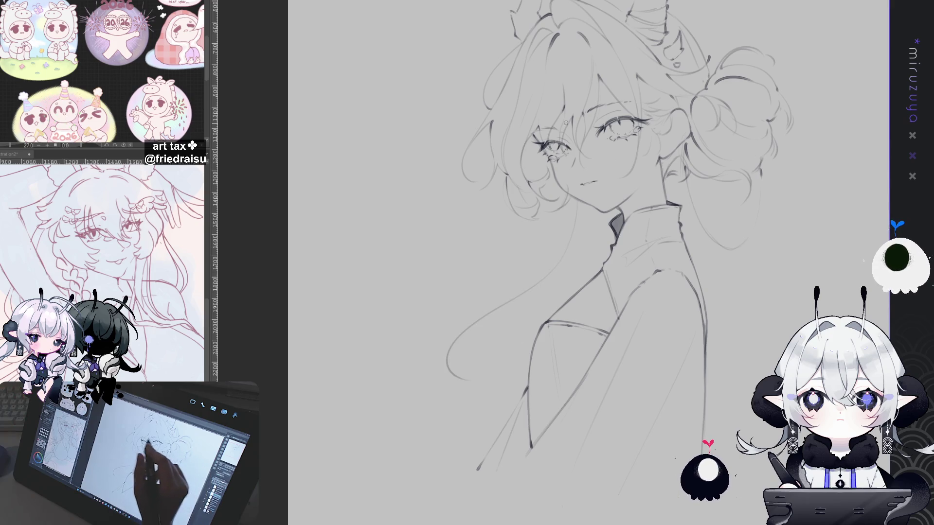
{"action": "key", "text": "ctrl+z"}
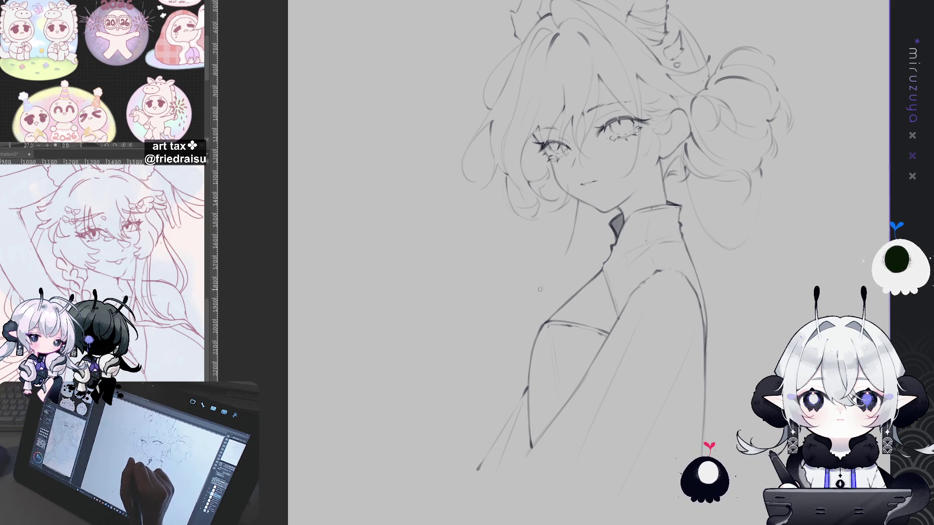
{"action": "left_click_drag", "start_coordinate": [541, 284], "coordinate": [429, 358]}
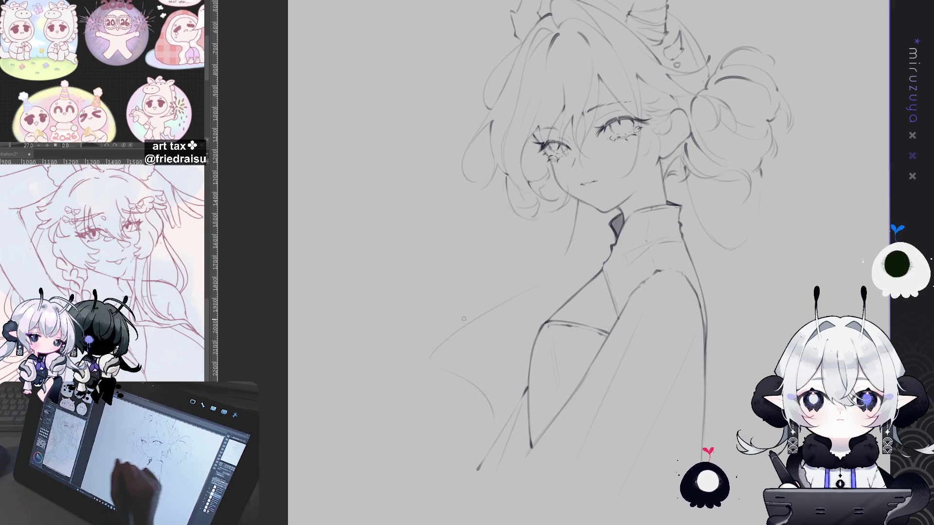
{"action": "left_click_drag", "start_coordinate": [489, 337], "coordinate": [486, 391]}
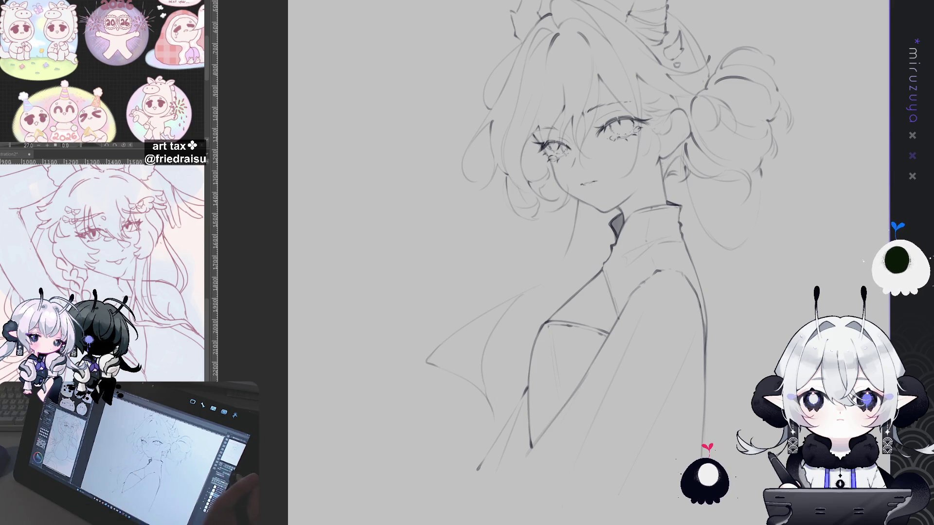
{"action": "key", "text": "h"}
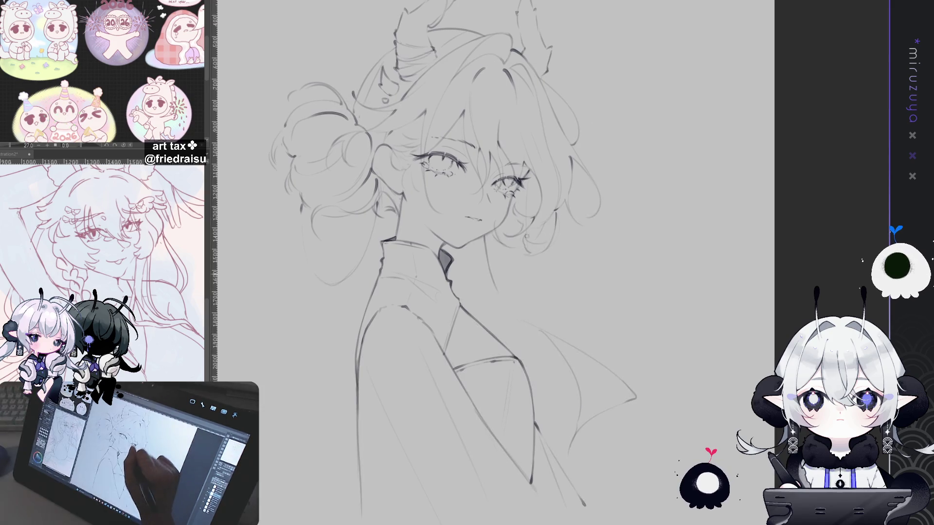
Add a faint strand line down the hair beside the neck, removing its stray tail
{"action": "left_click_drag", "start_coordinate": [527, 188], "coordinate": [535, 299]}
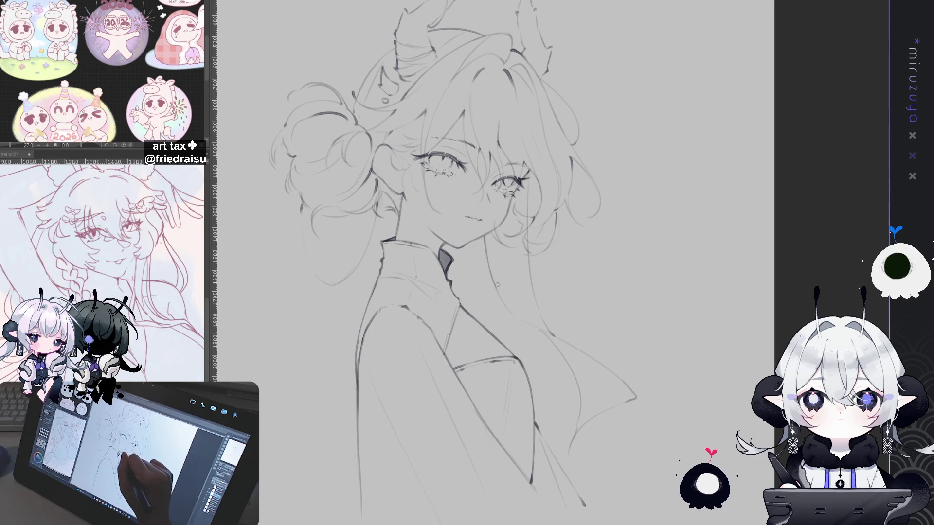
{"action": "key", "text": "ctrl+z"}
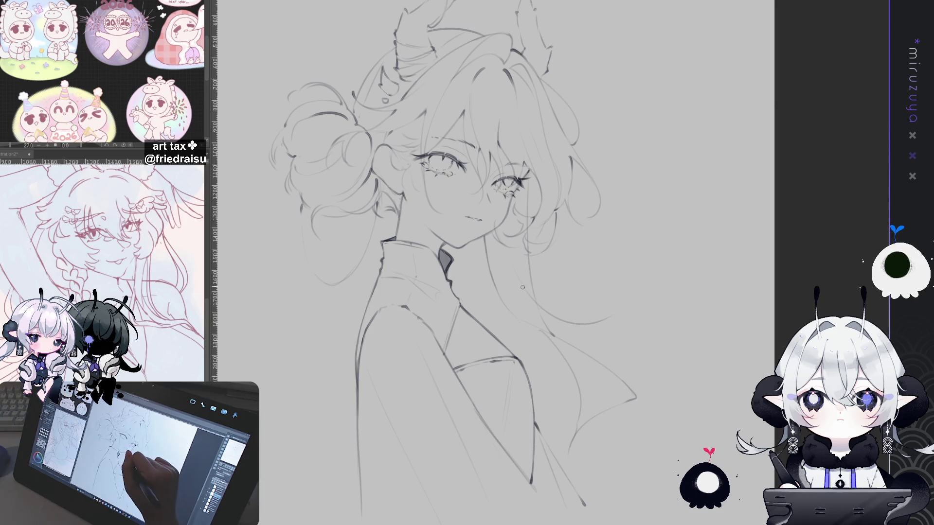
Mirror the view and draw a looping curl at the long hair's lower tip, redrawing it once
{"action": "key", "text": "h"}
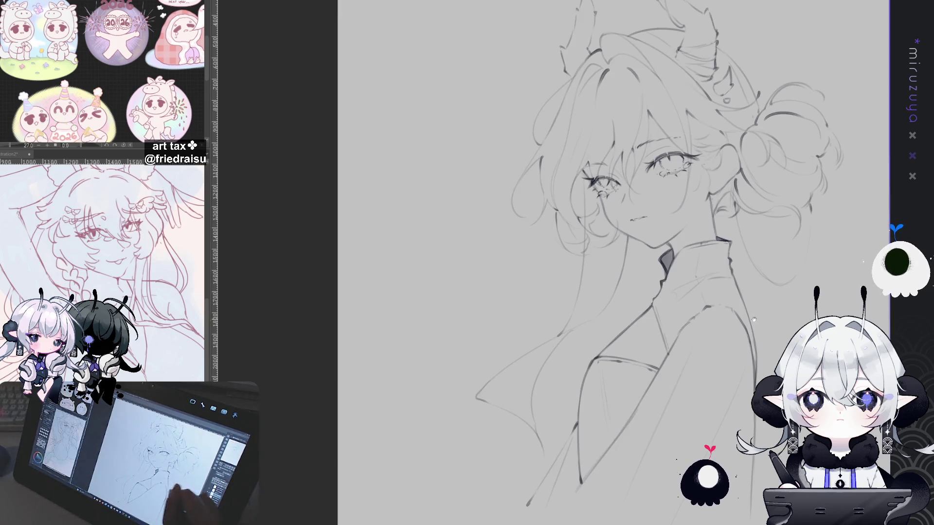
{"action": "scroll", "coordinate": [756, 316], "scroll_direction": "down", "scroll_amount": 3}
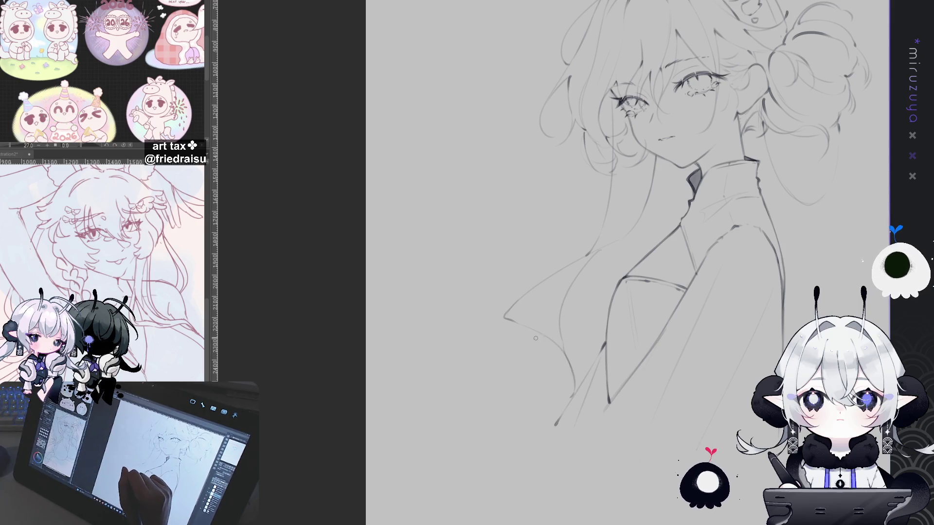
{"action": "left_click_drag", "start_coordinate": [543, 335], "coordinate": [508, 358]}
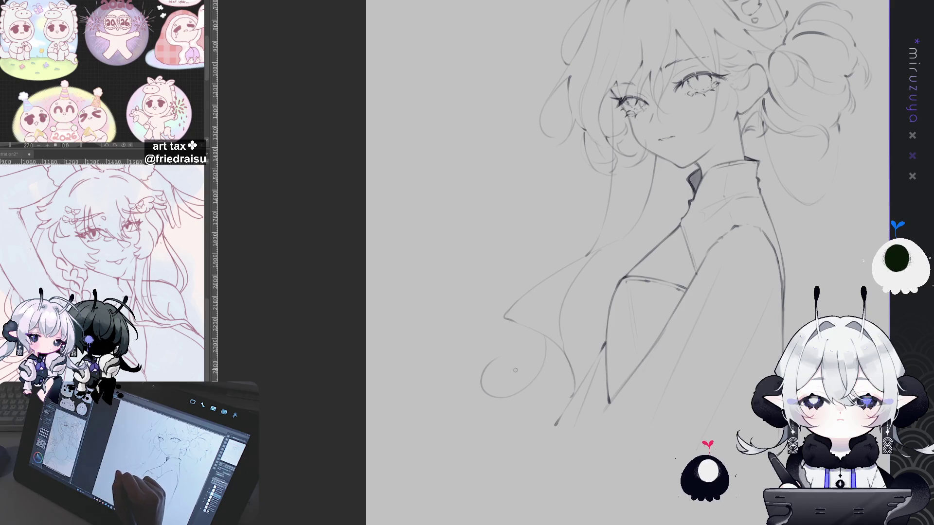
{"action": "key", "text": "ctrl+z"}
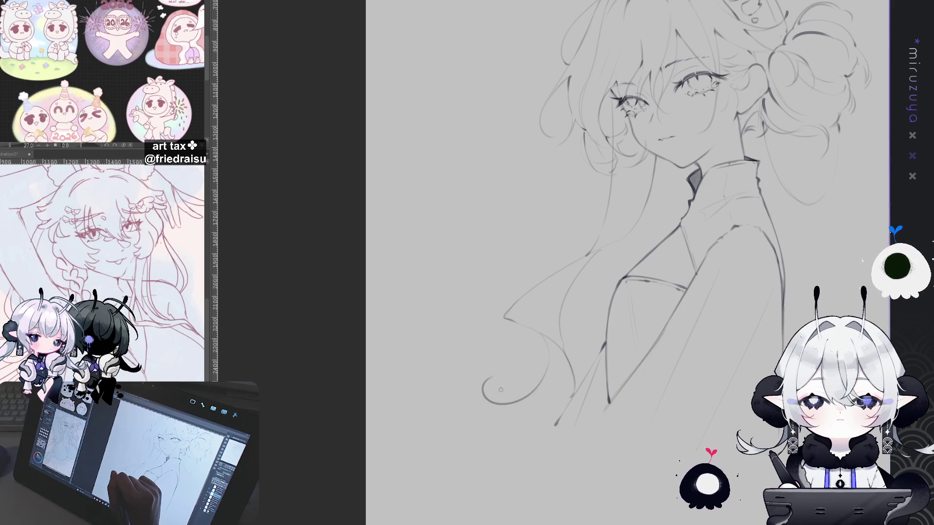
{"action": "left_click_drag", "start_coordinate": [508, 405], "coordinate": [556, 390]}
Pan, tilt and reset the rotation to check the lower hair, coat and top of the head
{"action": "mouse_move", "coordinate": [796, 232]}
{"action": "left_mouse_down"}
{"action": "mouse_move", "coordinate": [712, 367]}
{"action": "mouse_move", "coordinate": [720, 345]}
{"action": "left_mouse_up"}
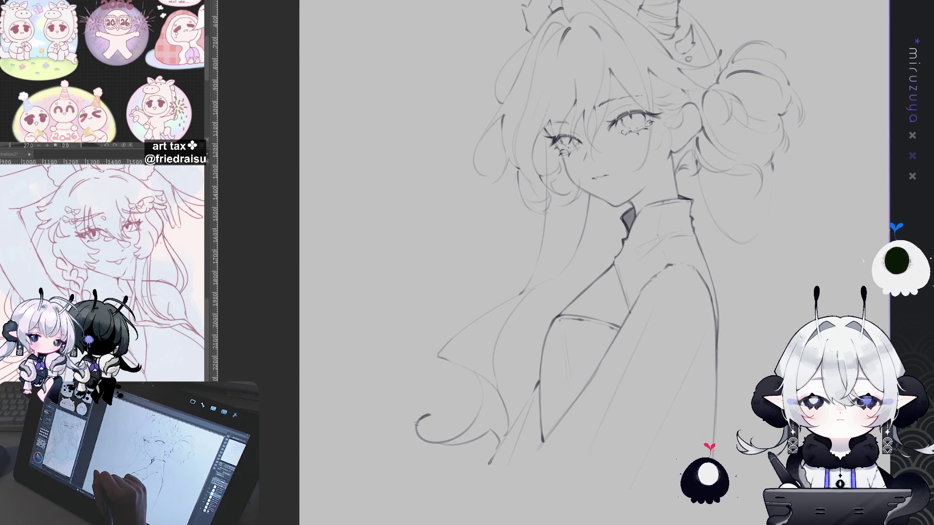
{"action": "left_click_drag", "start_coordinate": [594, 216], "coordinate": [620, 224]}
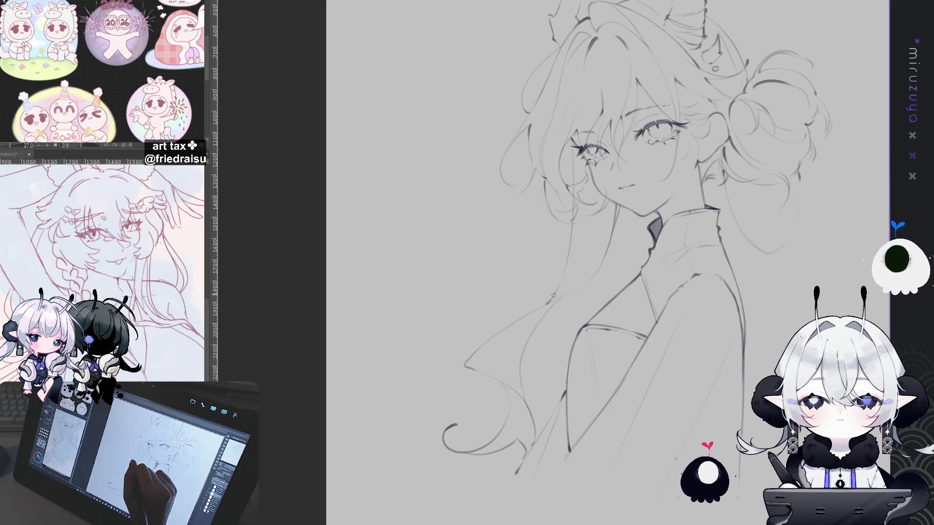
{"action": "left_click_drag", "start_coordinate": [561, 351], "coordinate": [586, 272]}
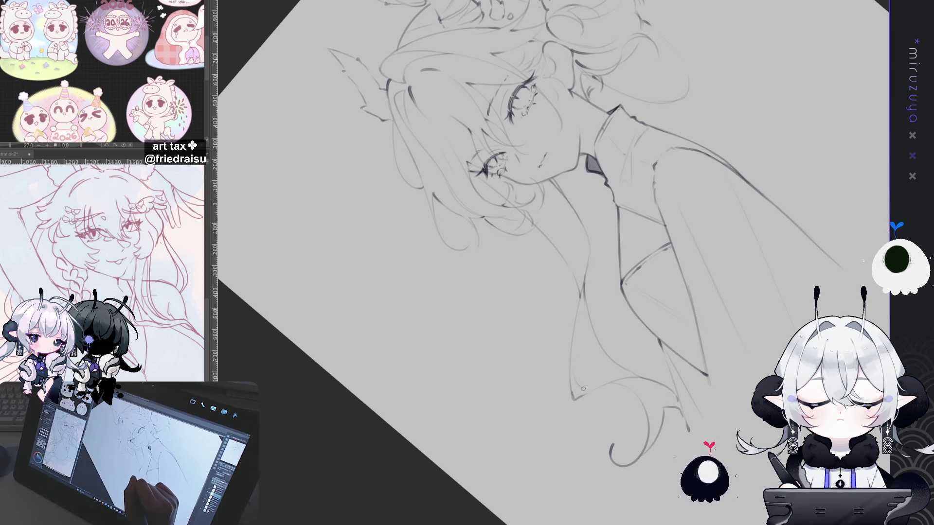
{"action": "key", "text": "ctrl+at"}
{"action": "mouse_move", "coordinate": [749, 336]}
{"action": "left_mouse_down"}
{"action": "mouse_move", "coordinate": [700, 345]}
{"action": "mouse_move", "coordinate": [708, 302]}
{"action": "left_mouse_up"}
{"action": "mouse_move", "coordinate": [806, 240]}
{"action": "left_mouse_down"}
{"action": "mouse_move", "coordinate": [762, 294]}
{"action": "mouse_move", "coordinate": [790, 255]}
{"action": "left_mouse_up"}
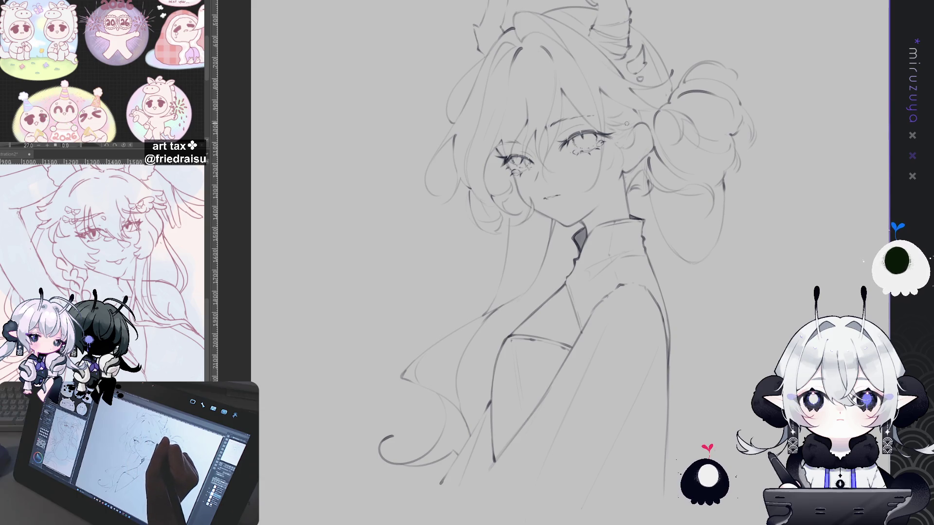
{"action": "mouse_move", "coordinate": [789, 302]}
{"action": "left_mouse_down"}
{"action": "mouse_move", "coordinate": [736, 424]}
{"action": "mouse_move", "coordinate": [765, 411]}
{"action": "left_mouse_up"}
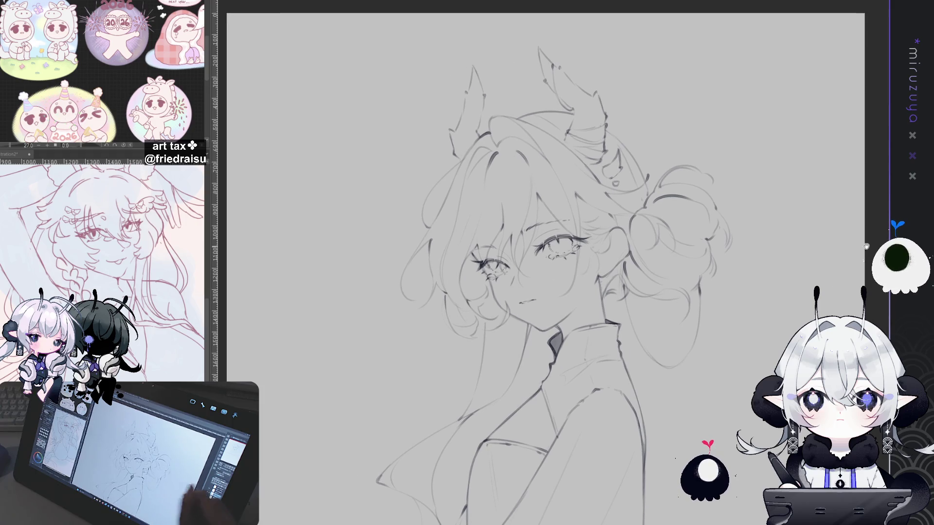
{"action": "key", "text": "ctrl+plus"}
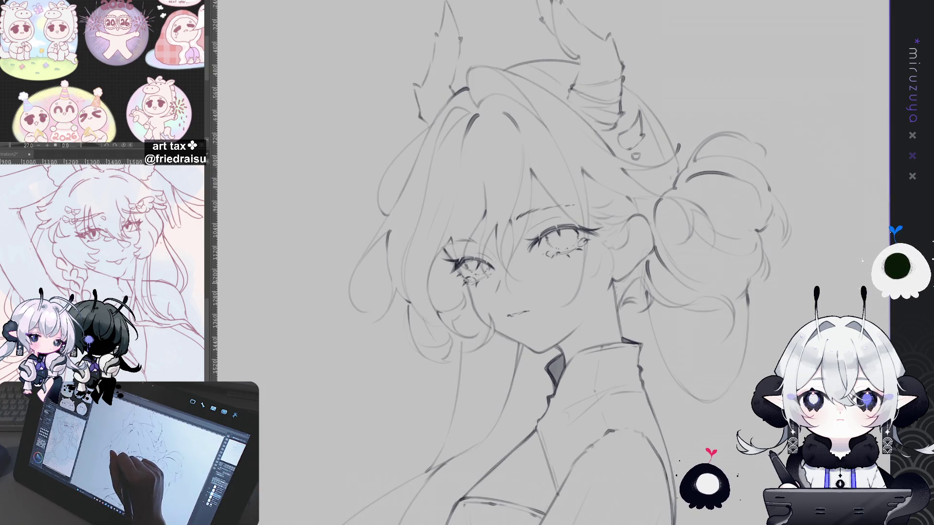
{"action": "key", "text": "ctrl+minus"}
{"action": "key", "text": "ctrl+minus"}
{"action": "key", "text": "ctrl+minus"}
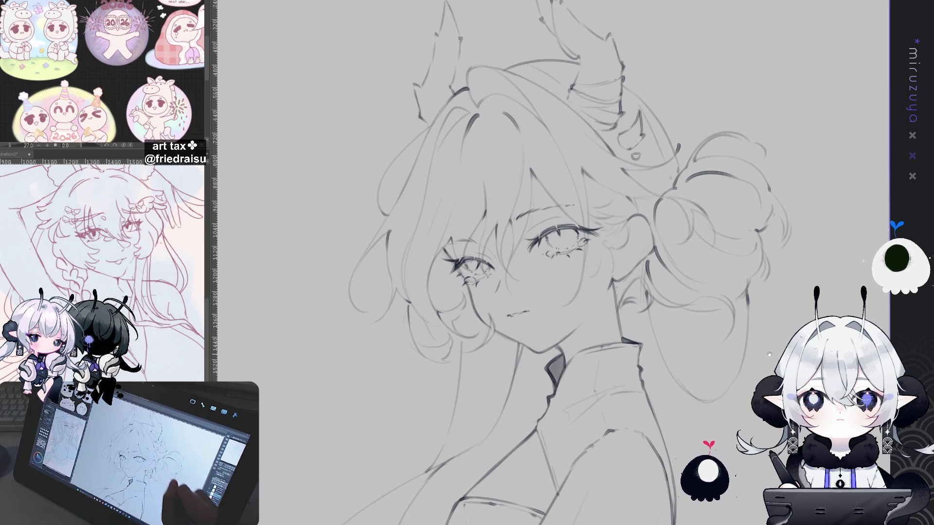
{"action": "key", "text": "ctrl+plus"}
{"action": "key", "text": "ctrl+plus"}
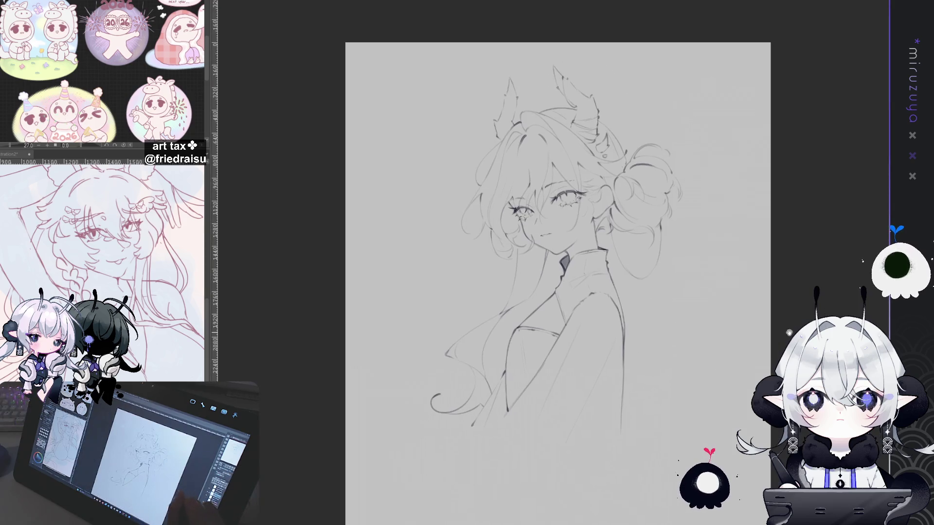
{"action": "left_click_drag", "start_coordinate": [770, 345], "coordinate": [797, 255]}
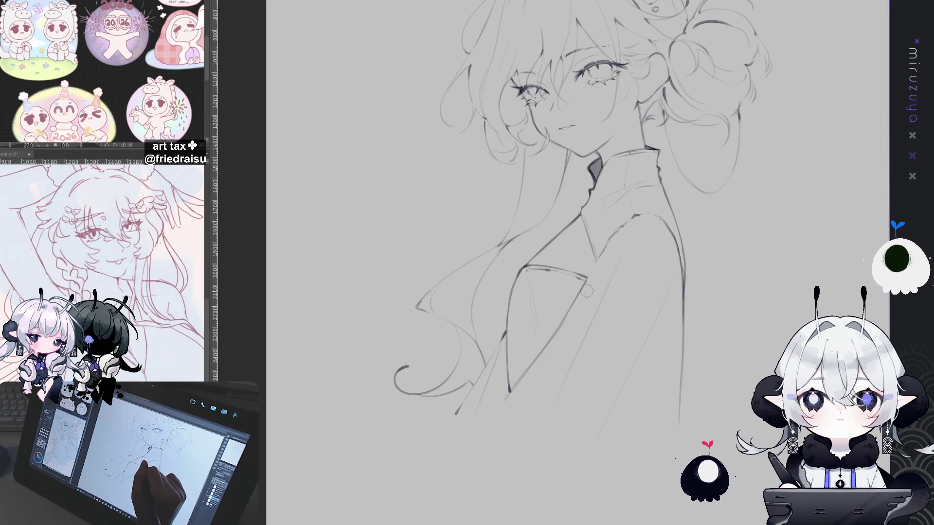
{"action": "key", "text": "ctrl+0"}
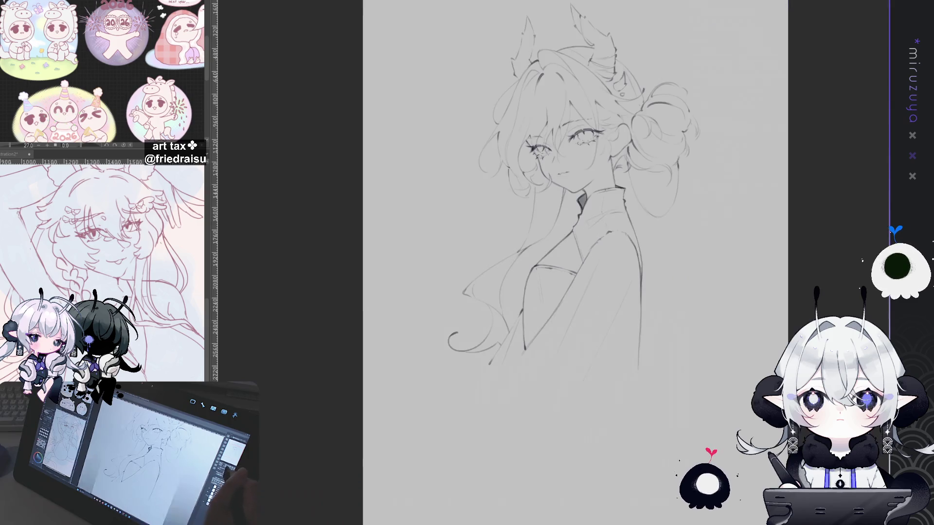
{"action": "left_click_drag", "start_coordinate": [760, 297], "coordinate": [741, 354]}
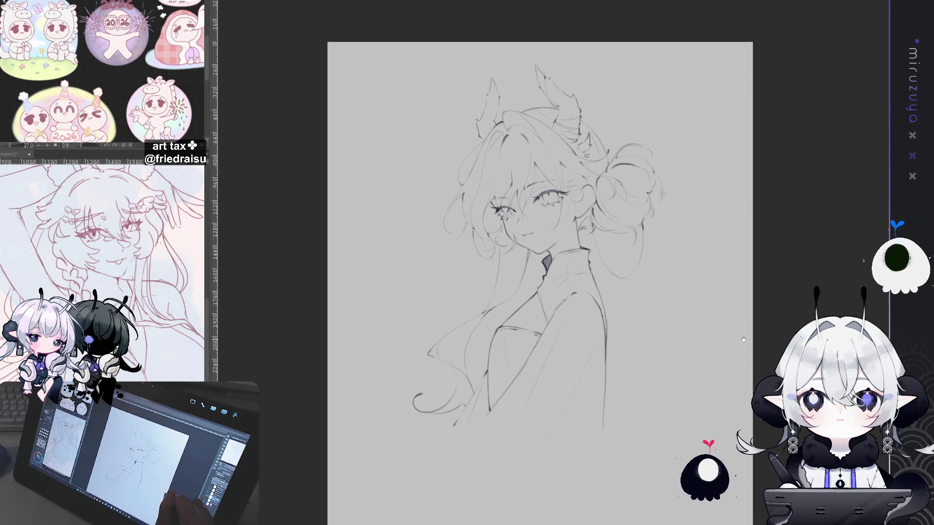
{"action": "key", "text": "ctrl+plus"}
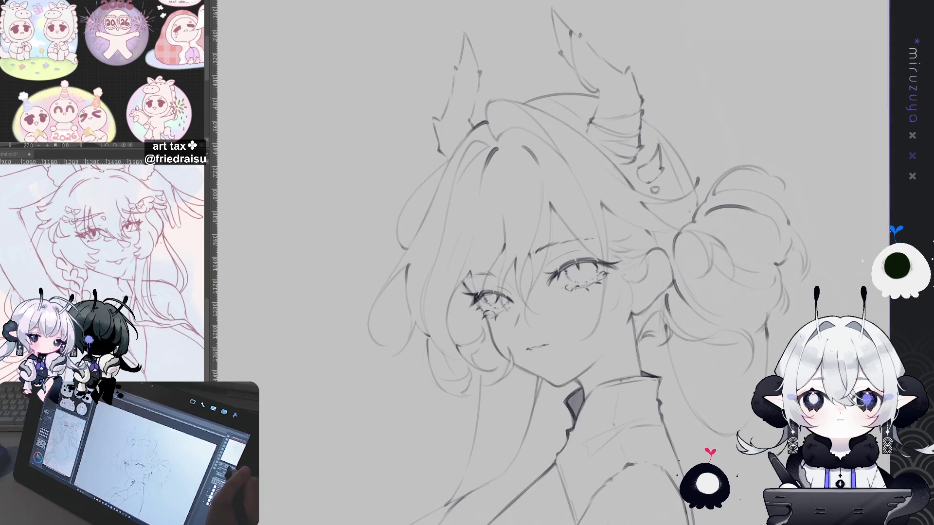
{"action": "key", "text": "asciicircum"}
{"action": "key", "text": "asciicircum"}
{"action": "key", "text": "asciicircum"}
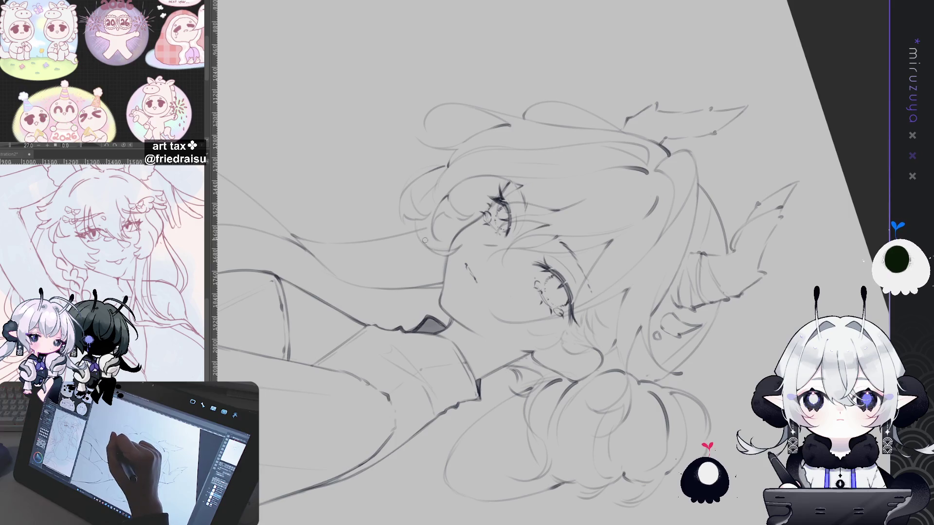
{"action": "mouse_move", "coordinate": [418, 210]}
{"action": "left_mouse_down"}
{"action": "mouse_move", "coordinate": [535, 316]}
{"action": "mouse_move", "coordinate": [681, 422]}
{"action": "mouse_move", "coordinate": [448, 359]}
{"action": "mouse_move", "coordinate": [438, 322]}
{"action": "left_mouse_up"}
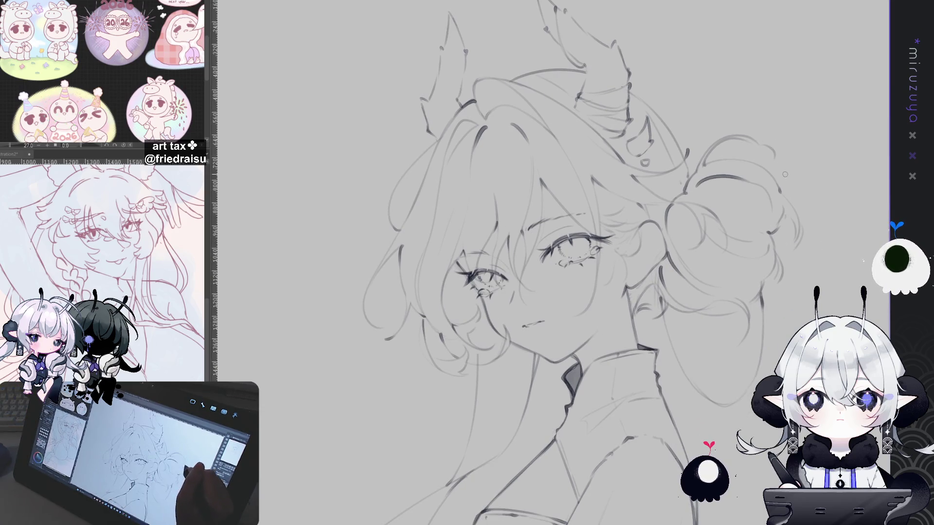
{"action": "left_click_drag", "start_coordinate": [796, 239], "coordinate": [782, 243]}
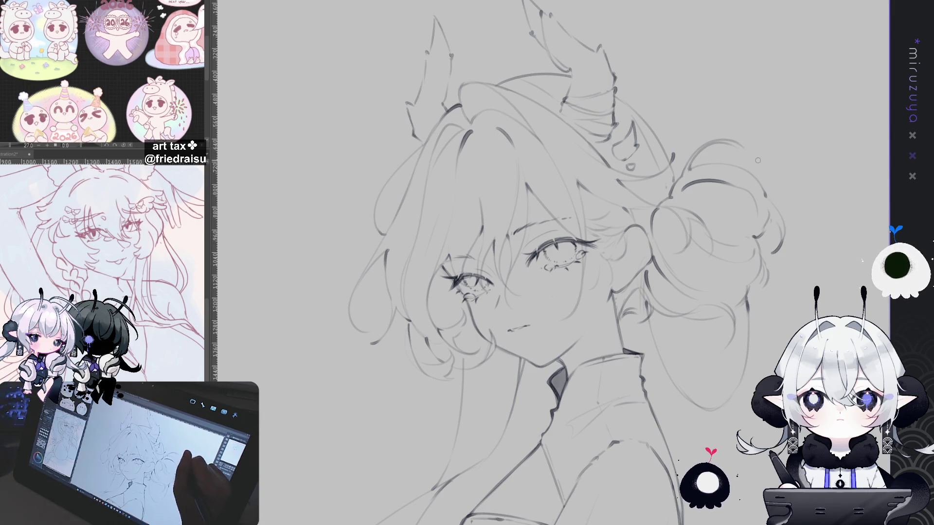
{"action": "left_click_drag", "start_coordinate": [757, 152], "coordinate": [772, 276]}
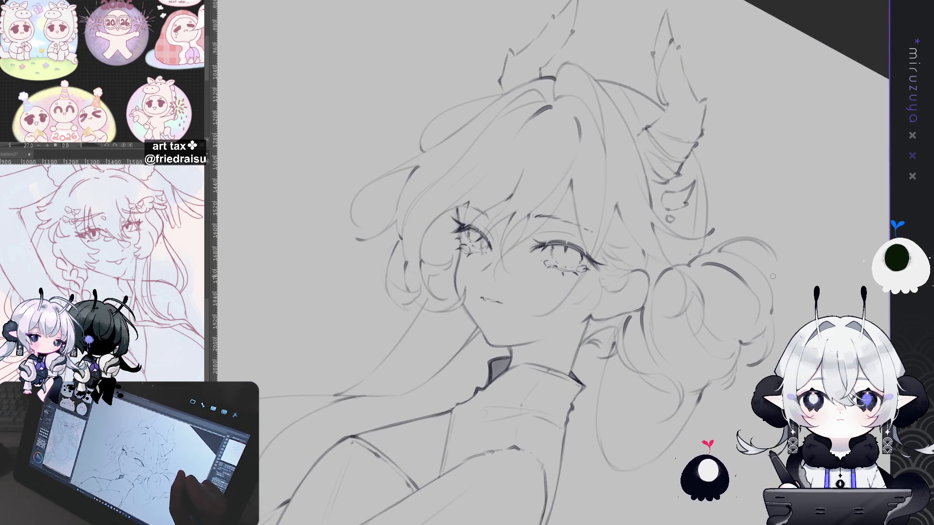
{"action": "mouse_move", "coordinate": [770, 254]}
{"action": "left_mouse_down"}
{"action": "mouse_move", "coordinate": [758, 190]}
{"action": "mouse_move", "coordinate": [716, 125]}
{"action": "left_mouse_up"}
{"action": "mouse_move", "coordinate": [759, 189]}
{"action": "left_mouse_down"}
{"action": "mouse_move", "coordinate": [764, 268]}
{"action": "mouse_move", "coordinate": [716, 204]}
{"action": "left_mouse_up"}
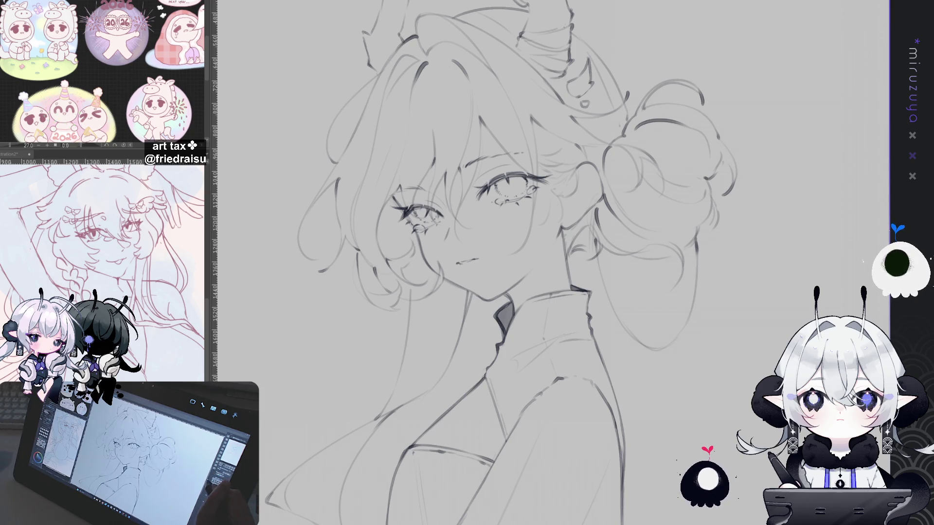
{"action": "key", "text": "ctrl+0"}
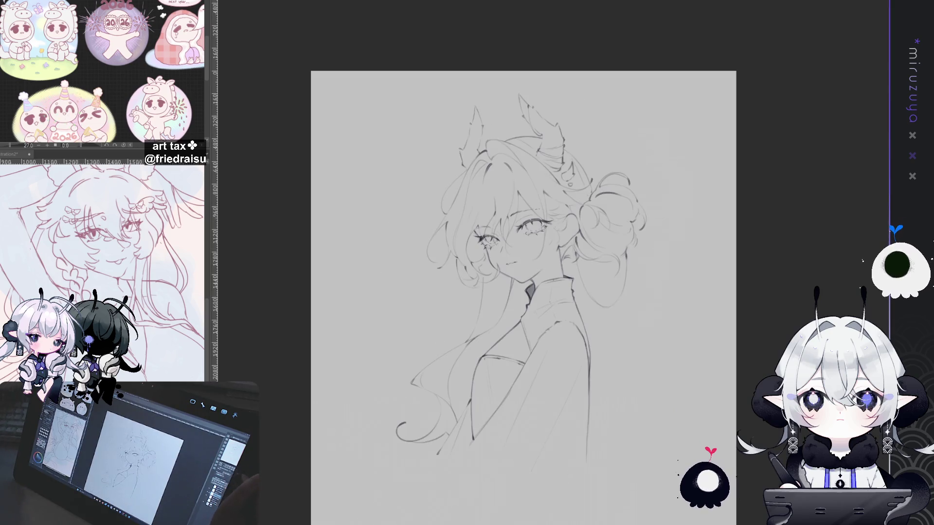
{"action": "key", "text": "ctrl+plus"}
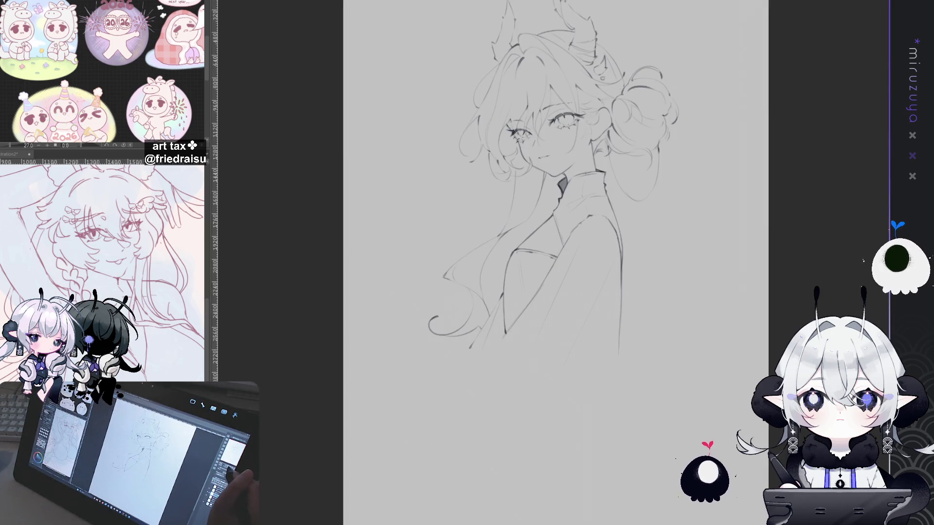
{"action": "key", "text": "ctrl+plus"}
{"action": "key", "text": "ctrl+plus"}
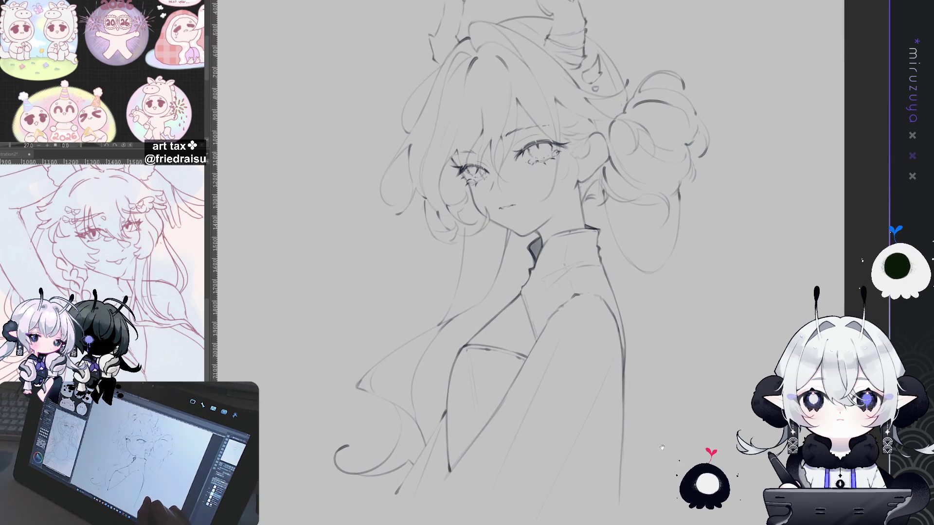
{"action": "left_click_drag", "start_coordinate": [697, 387], "coordinate": [650, 390]}
{"action": "left_click_drag", "start_coordinate": [467, 263], "coordinate": [451, 233]}
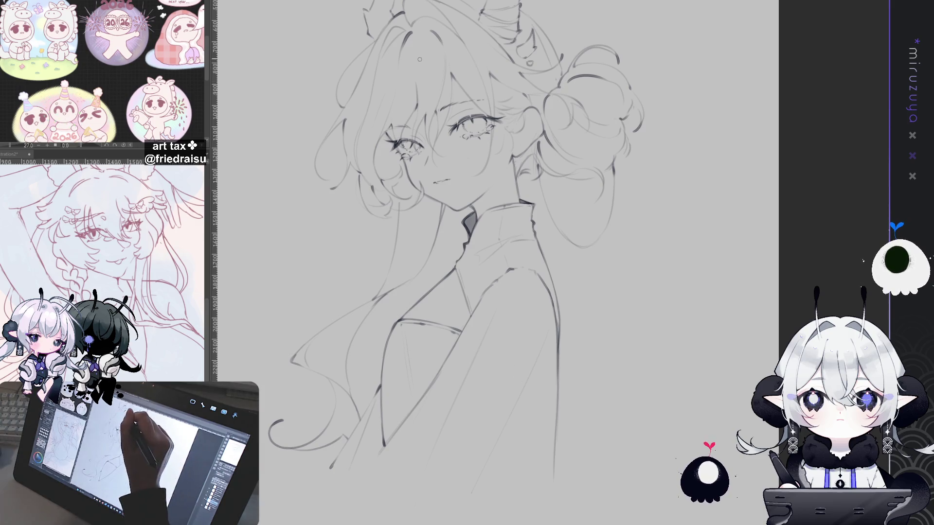
{"action": "left_click_drag", "start_coordinate": [423, 44], "coordinate": [416, 97]}
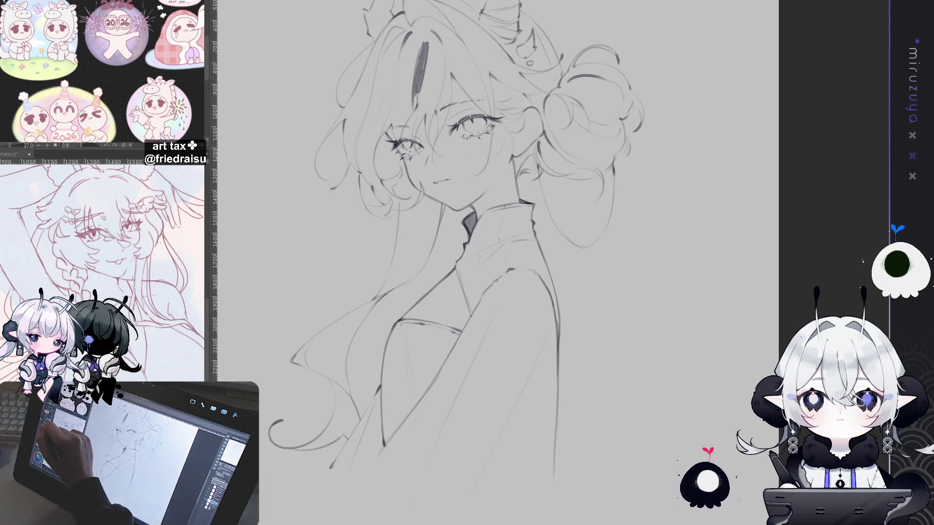
Undo the dark hairpin strokes and extend the grey hair fill beside the face and cheek
{"action": "key", "text": "ctrl+z"}
{"action": "left_click_drag", "start_coordinate": [418, 29], "coordinate": [413, 98]}
{"action": "key", "text": "ctrl+z"}
{"action": "mouse_move", "coordinate": [389, 54]}
{"action": "left_mouse_down"}
{"action": "mouse_move", "coordinate": [391, 97]}
{"action": "mouse_move", "coordinate": [403, 53]}
{"action": "mouse_move", "coordinate": [383, 90]}
{"action": "mouse_move", "coordinate": [373, 73]}
{"action": "mouse_move", "coordinate": [365, 110]}
{"action": "mouse_move", "coordinate": [361, 92]}
{"action": "mouse_move", "coordinate": [331, 141]}
{"action": "mouse_move", "coordinate": [343, 132]}
{"action": "mouse_move", "coordinate": [365, 156]}
{"action": "mouse_move", "coordinate": [384, 146]}
{"action": "mouse_move", "coordinate": [372, 179]}
{"action": "mouse_move", "coordinate": [393, 199]}
{"action": "mouse_move", "coordinate": [396, 92]}
{"action": "mouse_move", "coordinate": [423, 73]}
{"action": "mouse_move", "coordinate": [440, 94]}
{"action": "mouse_move", "coordinate": [430, 141]}
{"action": "mouse_move", "coordinate": [462, 63]}
{"action": "mouse_move", "coordinate": [484, 103]}
{"action": "mouse_move", "coordinate": [490, 80]}
{"action": "mouse_move", "coordinate": [493, 139]}
{"action": "mouse_move", "coordinate": [505, 63]}
{"action": "left_mouse_up"}
{"action": "mouse_move", "coordinate": [493, 102]}
{"action": "left_mouse_down"}
{"action": "mouse_move", "coordinate": [522, 73]}
{"action": "mouse_move", "coordinate": [539, 85]}
{"action": "mouse_move", "coordinate": [560, 168]}
{"action": "mouse_move", "coordinate": [613, 160]}
{"action": "mouse_move", "coordinate": [618, 93]}
{"action": "mouse_move", "coordinate": [638, 126]}
{"action": "mouse_move", "coordinate": [569, 68]}
{"action": "mouse_move", "coordinate": [554, 146]}
{"action": "mouse_move", "coordinate": [574, 166]}
{"action": "mouse_move", "coordinate": [593, 102]}
{"action": "mouse_move", "coordinate": [535, 146]}
{"action": "mouse_move", "coordinate": [463, 242]}
{"action": "left_mouse_up"}
{"action": "left_click_drag", "start_coordinate": [415, 305], "coordinate": [463, 237]}
{"action": "mouse_move", "coordinate": [391, 165]}
{"action": "left_mouse_down"}
{"action": "mouse_move", "coordinate": [402, 204]}
{"action": "mouse_move", "coordinate": [425, 219]}
{"action": "mouse_move", "coordinate": [411, 275]}
{"action": "mouse_move", "coordinate": [401, 205]}
{"action": "mouse_move", "coordinate": [392, 258]}
{"action": "left_mouse_up"}
Paint a long dark strand beside the neck, then extend the fill over the head and behind the ear
{"action": "mouse_move", "coordinate": [367, 304]}
{"action": "left_mouse_down"}
{"action": "mouse_move", "coordinate": [335, 389]}
{"action": "mouse_move", "coordinate": [346, 427]}
{"action": "mouse_move", "coordinate": [297, 452]}
{"action": "left_mouse_up"}
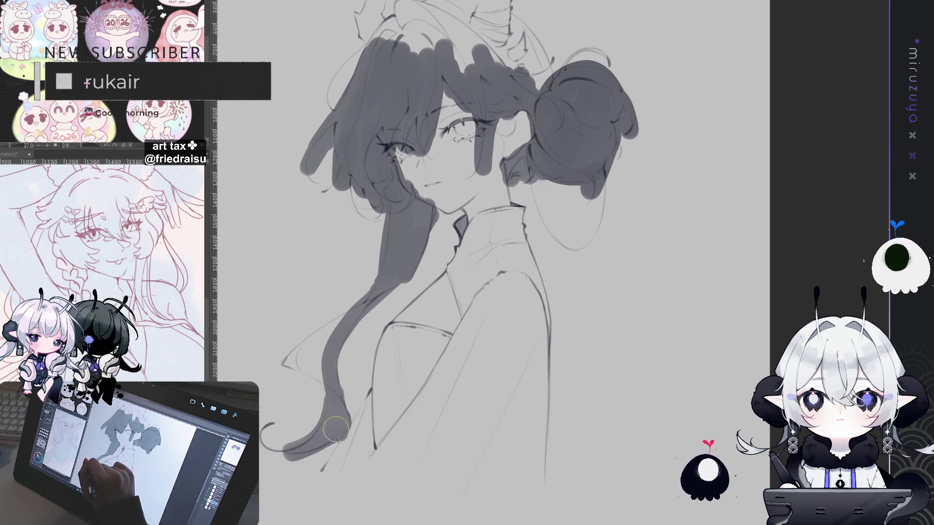
{"action": "mouse_move", "coordinate": [323, 381]}
{"action": "left_mouse_down"}
{"action": "mouse_move", "coordinate": [284, 359]}
{"action": "mouse_move", "coordinate": [346, 319]}
{"action": "left_mouse_up"}
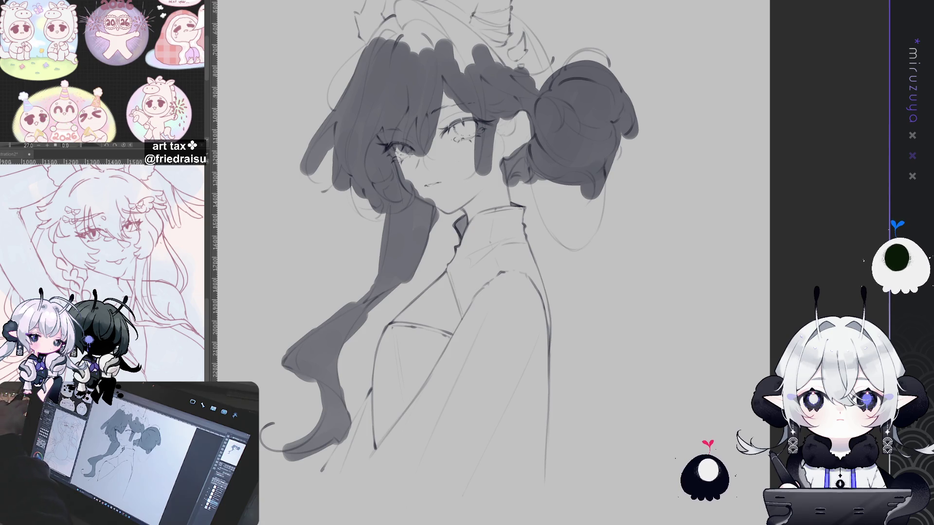
{"action": "left_click_drag", "start_coordinate": [374, 49], "coordinate": [354, 140]}
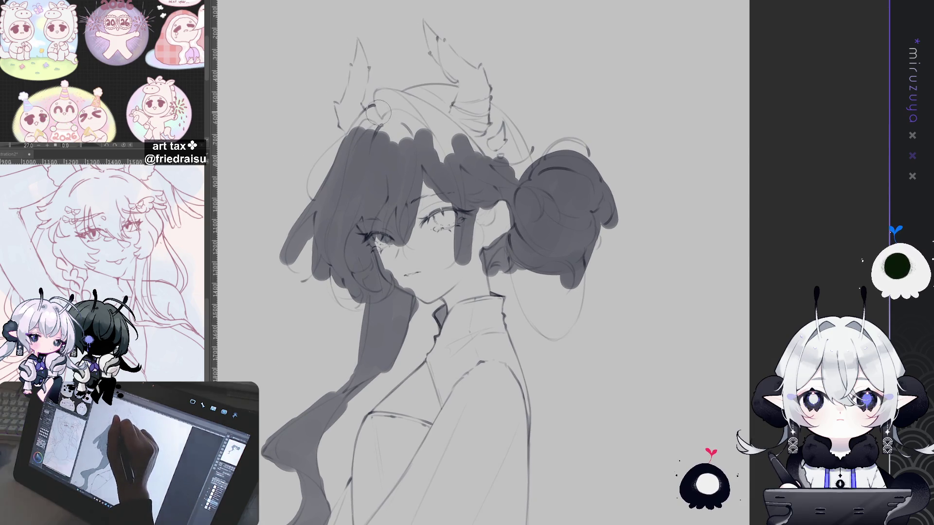
{"action": "mouse_move", "coordinate": [383, 104]}
{"action": "left_mouse_down"}
{"action": "mouse_move", "coordinate": [372, 140]}
{"action": "mouse_move", "coordinate": [392, 97]}
{"action": "mouse_move", "coordinate": [414, 117]}
{"action": "mouse_move", "coordinate": [445, 91]}
{"action": "mouse_move", "coordinate": [484, 121]}
{"action": "mouse_move", "coordinate": [459, 164]}
{"action": "left_mouse_up"}
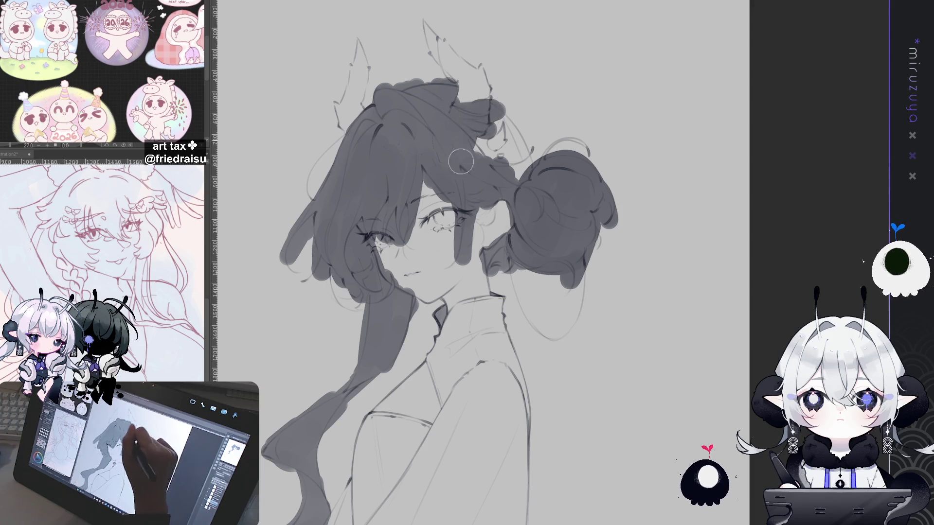
{"action": "mouse_move", "coordinate": [496, 109]}
{"action": "left_mouse_down"}
{"action": "mouse_move", "coordinate": [511, 165]}
{"action": "mouse_move", "coordinate": [506, 146]}
{"action": "mouse_move", "coordinate": [525, 156]}
{"action": "mouse_move", "coordinate": [509, 127]}
{"action": "left_mouse_up"}
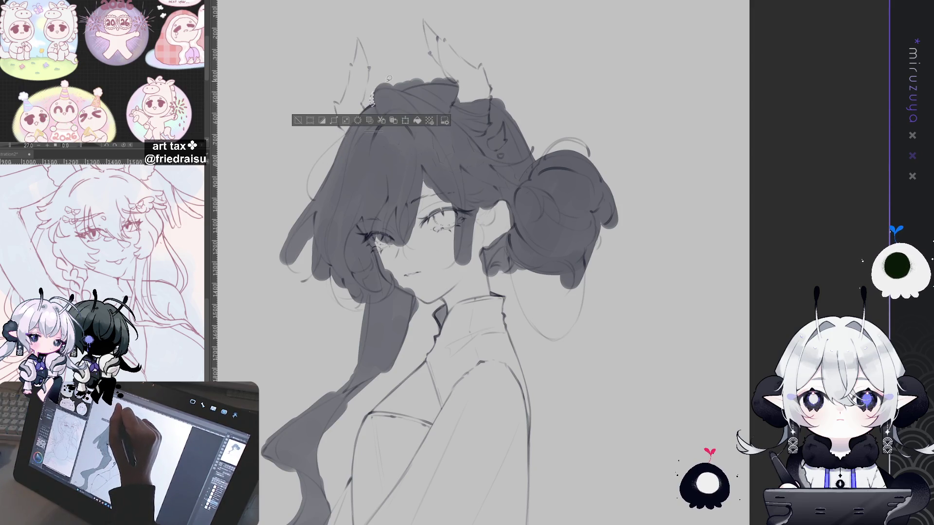
Zoom in with the mouse wheel so the head and hair bun fill the canvas view
{"action": "scroll", "coordinate": [482, 263], "scroll_direction": "up", "scroll_amount": 3}
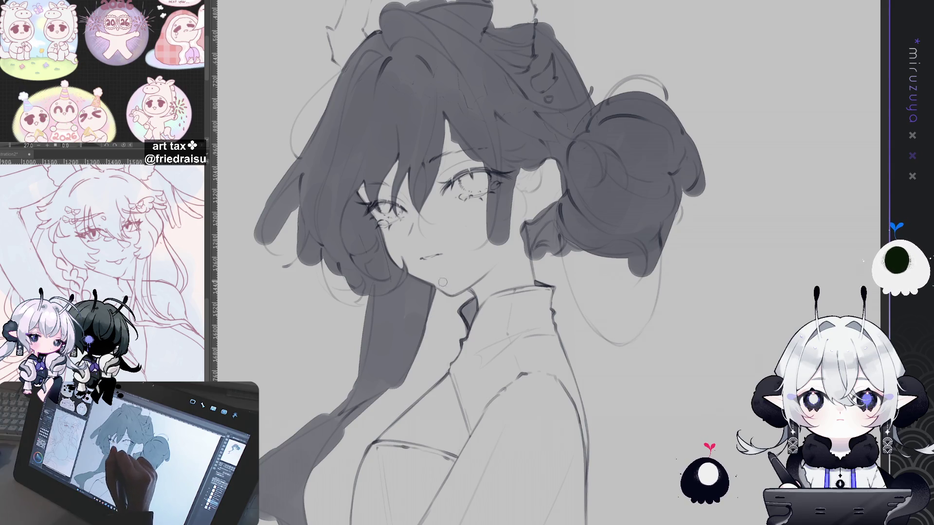
Rotate the view as needed, then paint a faint strand from eye to cheek and a dark mark beside the eye
{"action": "left_click_drag", "start_coordinate": [443, 285], "coordinate": [619, 243]}
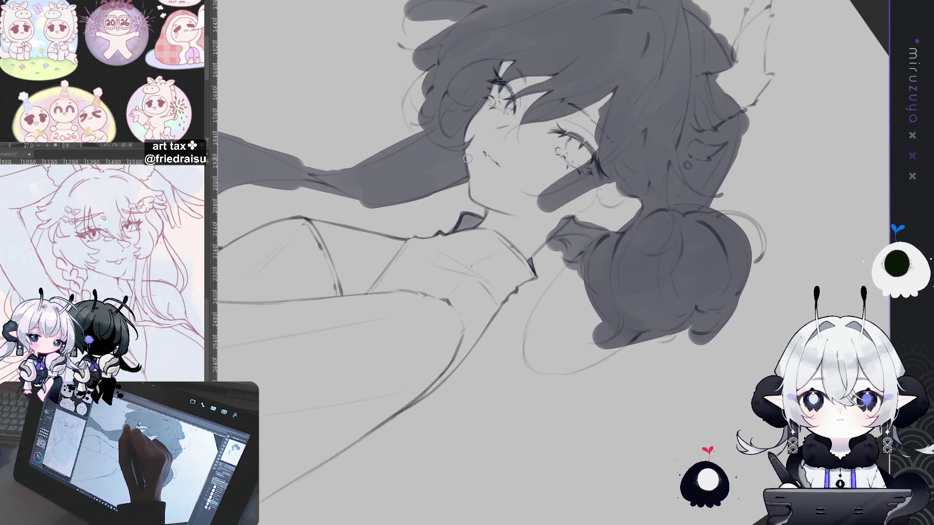
{"action": "left_click_drag", "start_coordinate": [483, 214], "coordinate": [407, 203]}
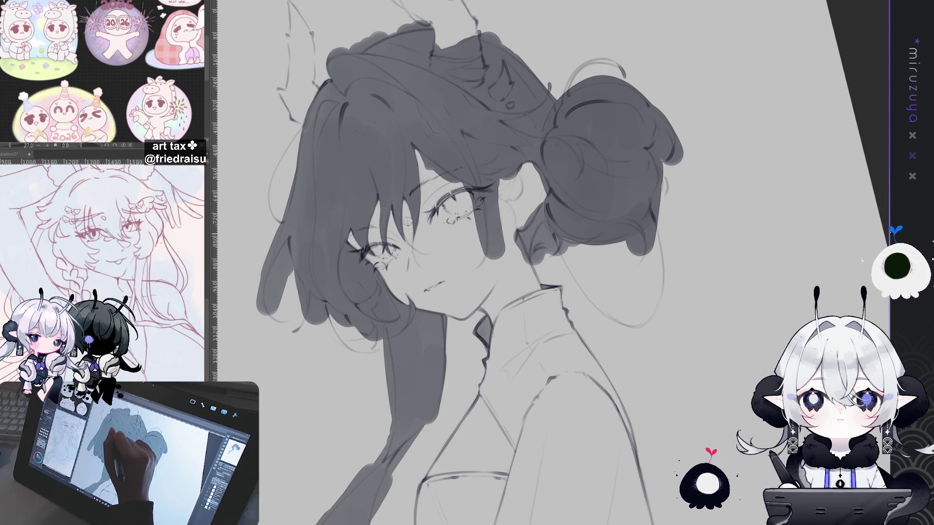
{"action": "left_click_drag", "start_coordinate": [657, 96], "coordinate": [506, 97]}
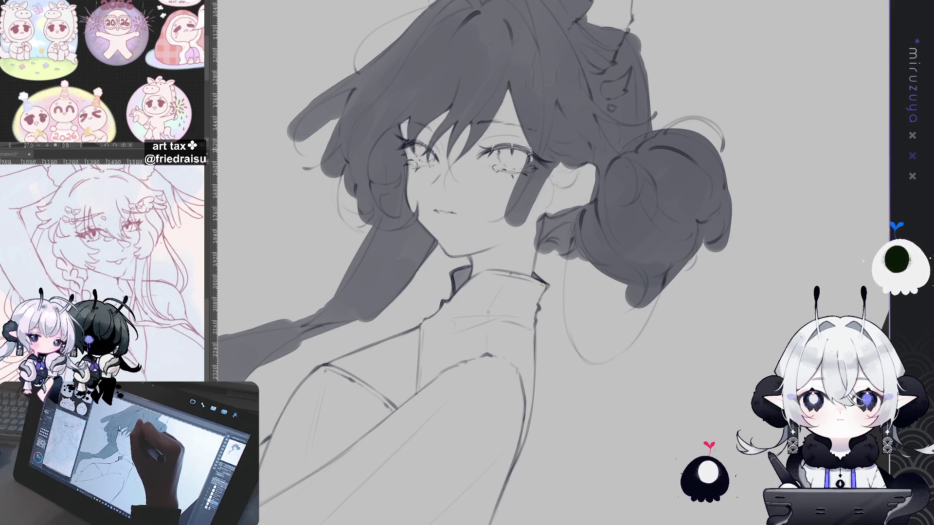
{"action": "left_click_drag", "start_coordinate": [529, 151], "coordinate": [484, 183]}
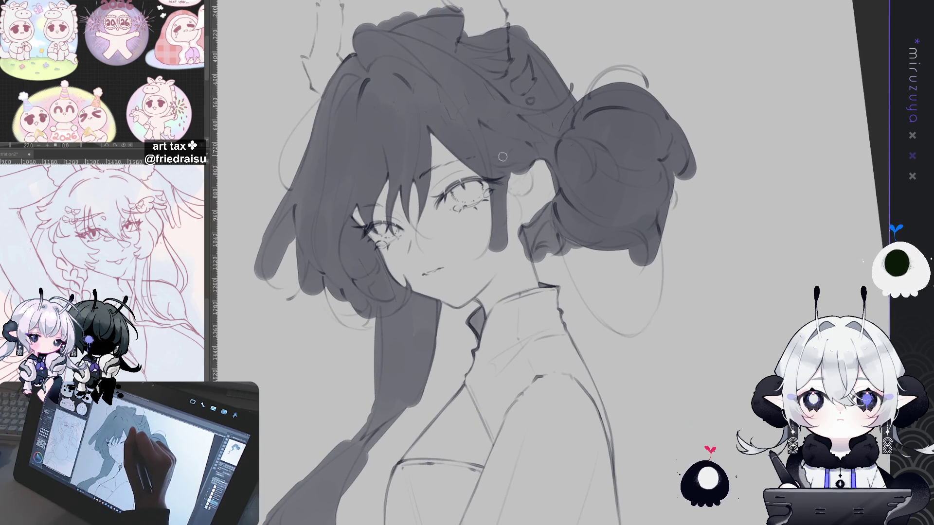
{"action": "left_click_drag", "start_coordinate": [493, 171], "coordinate": [493, 243]}
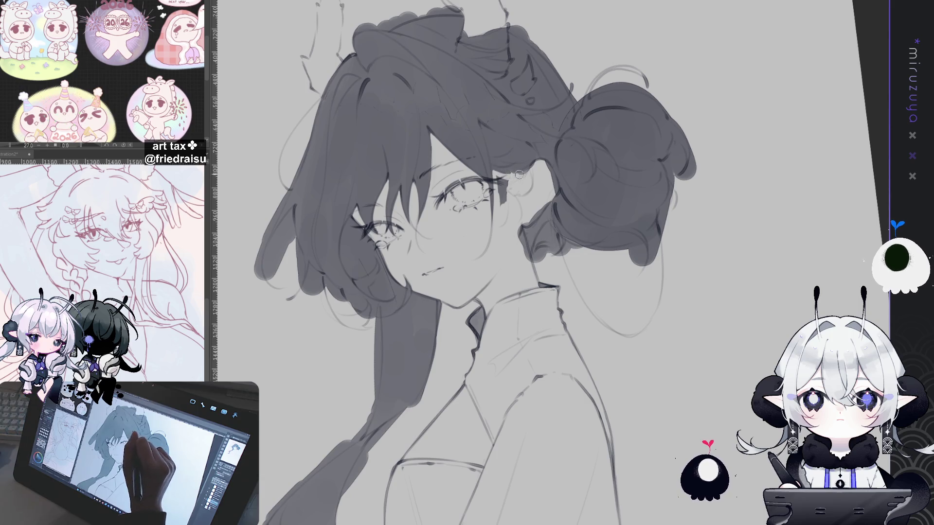
{"action": "left_click_drag", "start_coordinate": [500, 174], "coordinate": [612, 207]}
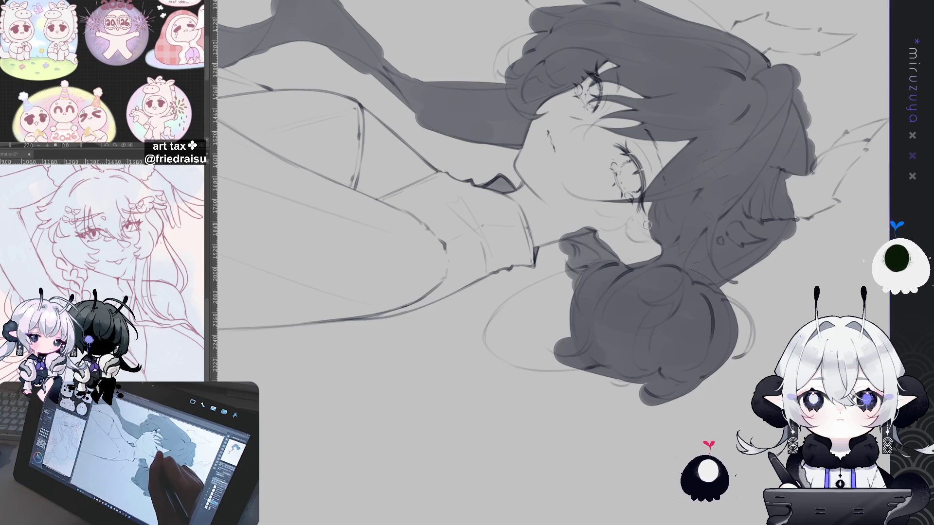
{"action": "left_click_drag", "start_coordinate": [659, 247], "coordinate": [554, 202]}
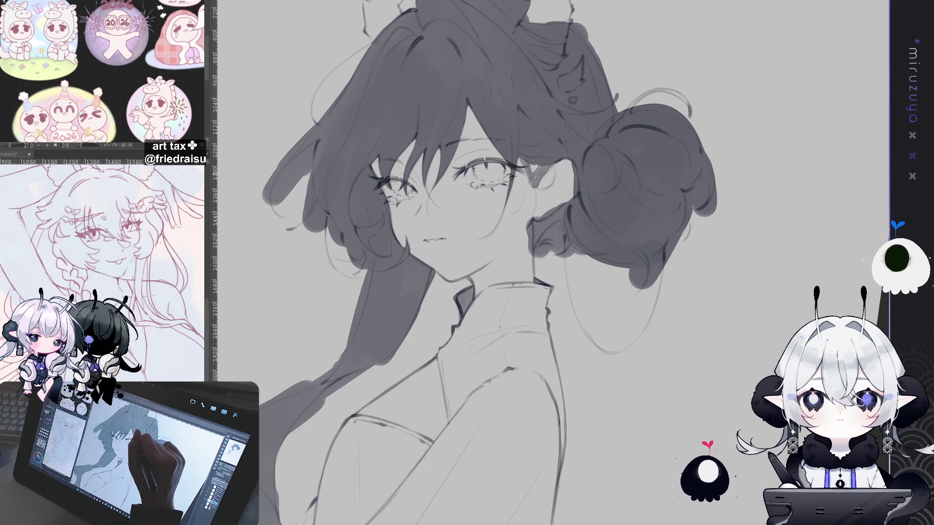
{"action": "left_click_drag", "start_coordinate": [531, 178], "coordinate": [550, 166]}
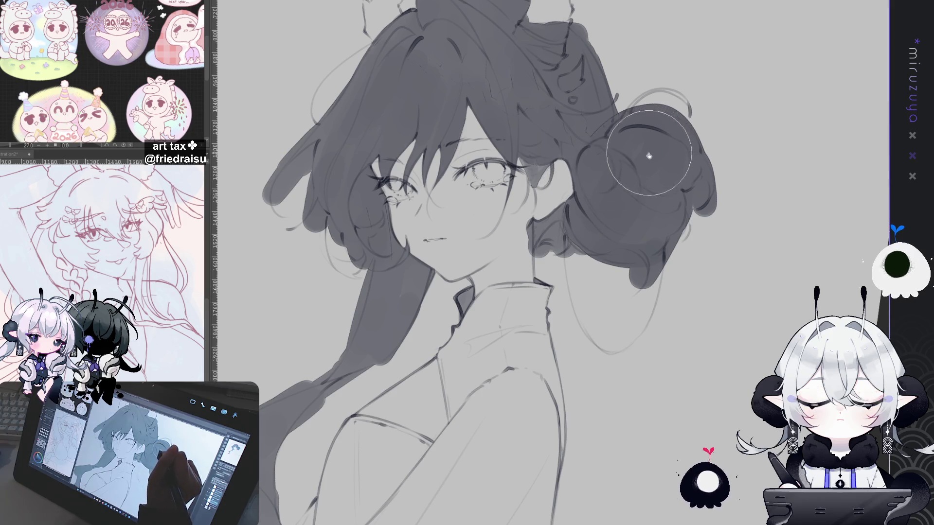
Rotate the canvas to a workable angle and brush a light crescent stroke along the bun's right edge
{"action": "left_click_drag", "start_coordinate": [646, 156], "coordinate": [550, 143]}
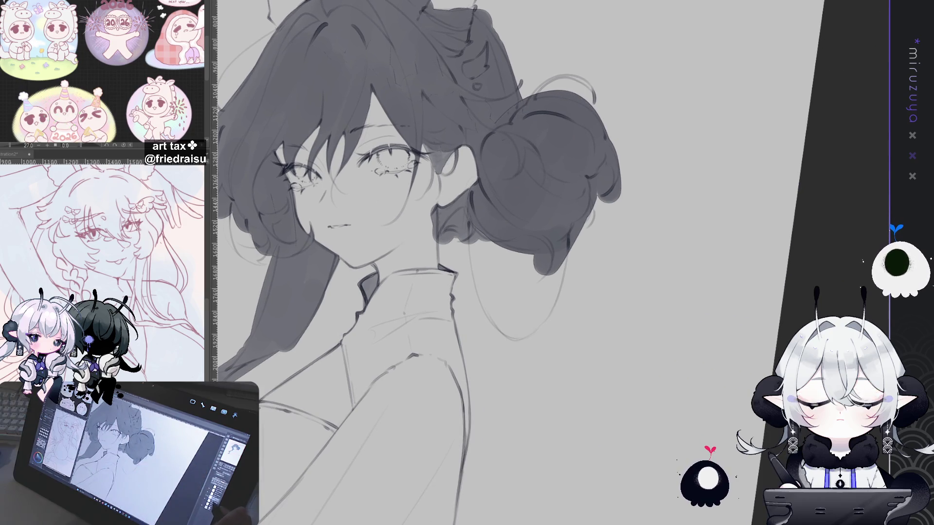
{"action": "left_click_drag", "start_coordinate": [484, 15], "coordinate": [460, 107]}
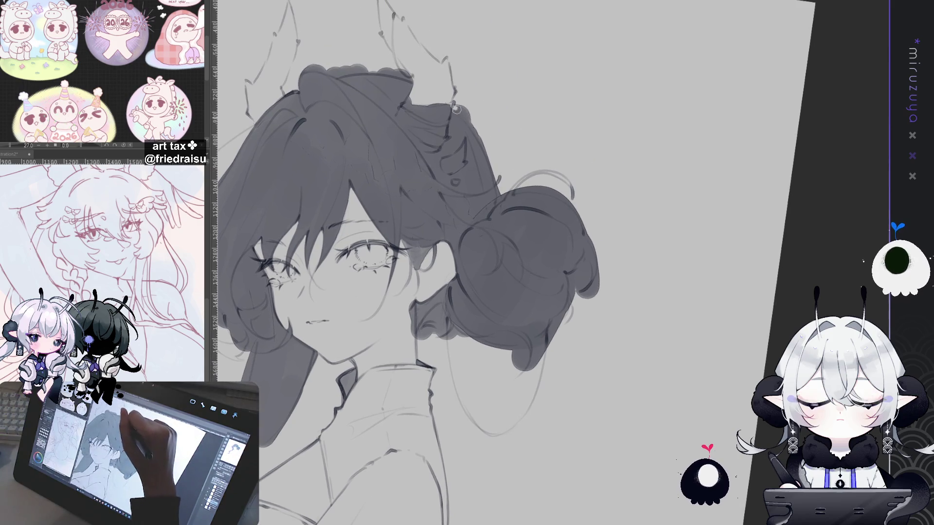
{"action": "left_click_drag", "start_coordinate": [456, 94], "coordinate": [719, 115]}
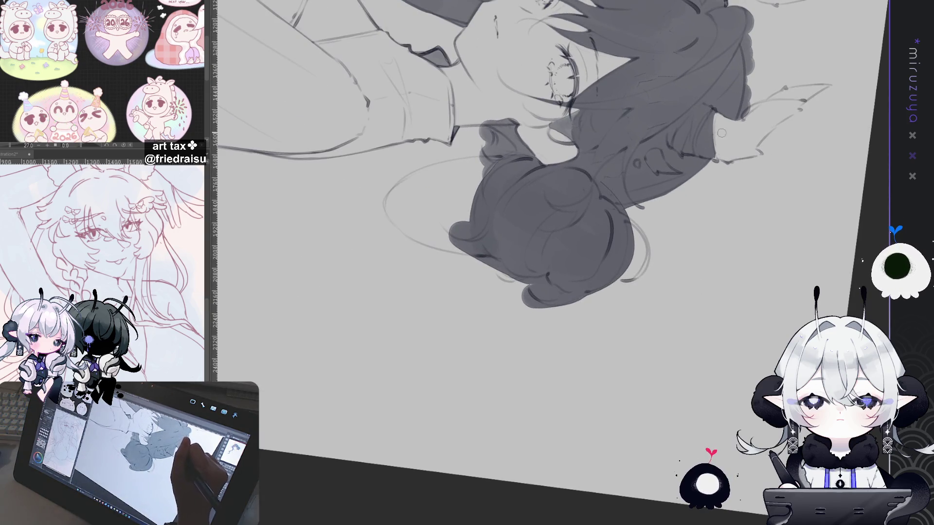
{"action": "left_click_drag", "start_coordinate": [717, 138], "coordinate": [630, 297]}
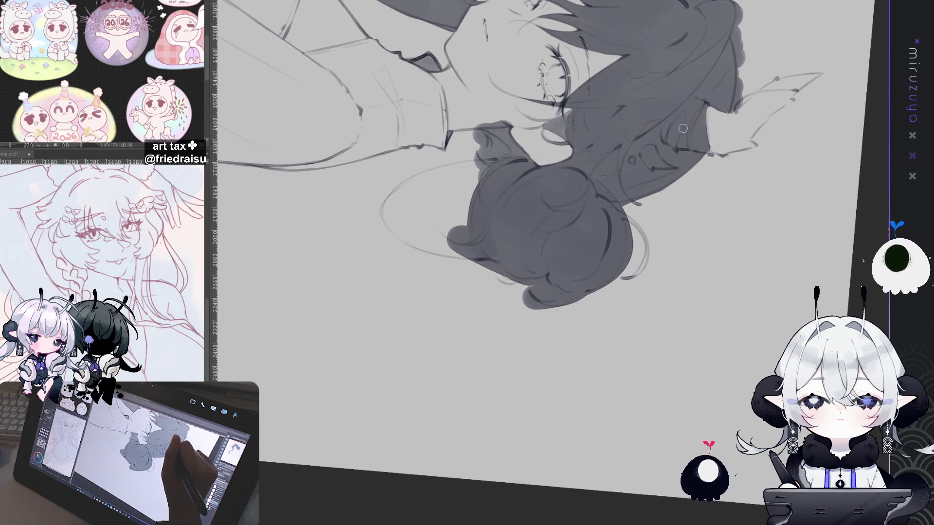
{"action": "mouse_move", "coordinate": [683, 146]}
{"action": "left_mouse_down"}
{"action": "mouse_move", "coordinate": [696, 329]}
{"action": "mouse_move", "coordinate": [703, 282]}
{"action": "mouse_move", "coordinate": [675, 153]}
{"action": "mouse_move", "coordinate": [581, 65]}
{"action": "mouse_move", "coordinate": [595, 102]}
{"action": "left_mouse_up"}
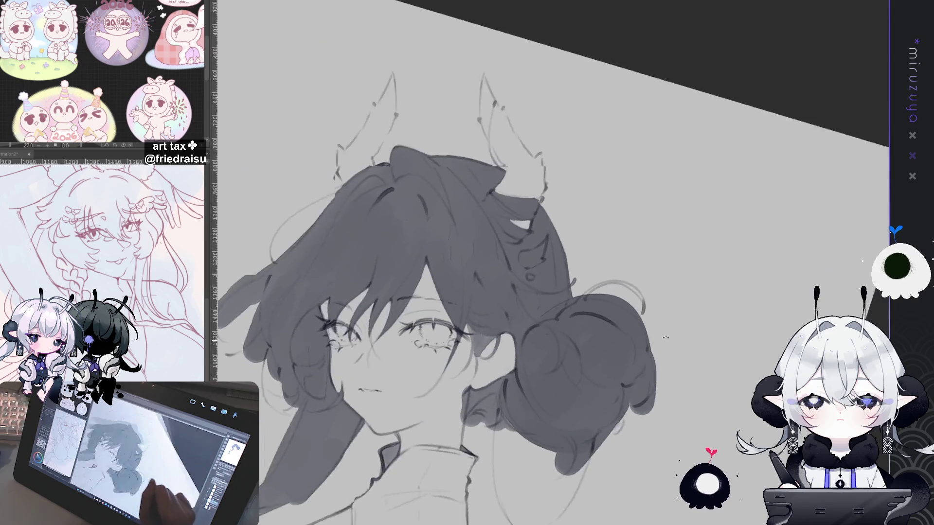
{"action": "left_click_drag", "start_coordinate": [601, 259], "coordinate": [525, 167]}
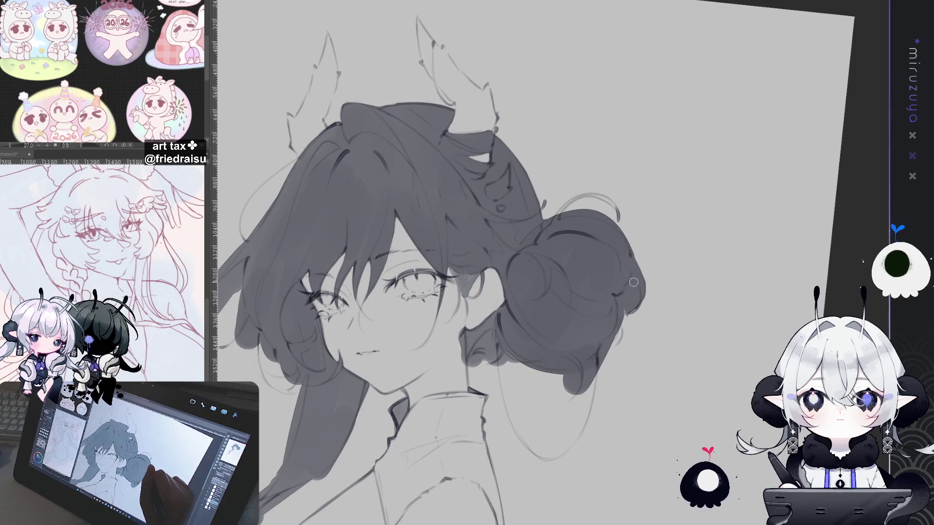
{"action": "left_click_drag", "start_coordinate": [627, 308], "coordinate": [633, 278]}
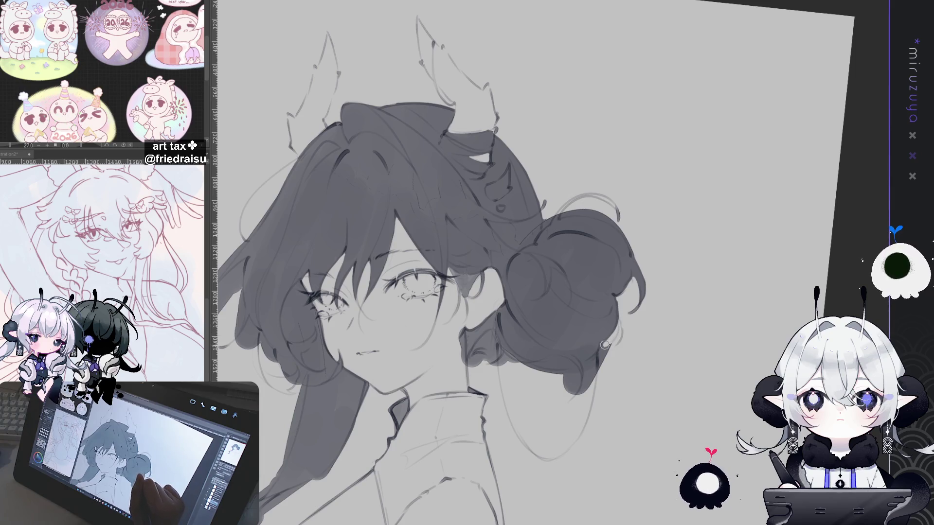
{"action": "mouse_move", "coordinate": [606, 363]}
{"action": "left_mouse_down"}
{"action": "mouse_move", "coordinate": [534, 294]}
{"action": "mouse_move", "coordinate": [459, 254]}
{"action": "left_mouse_up"}
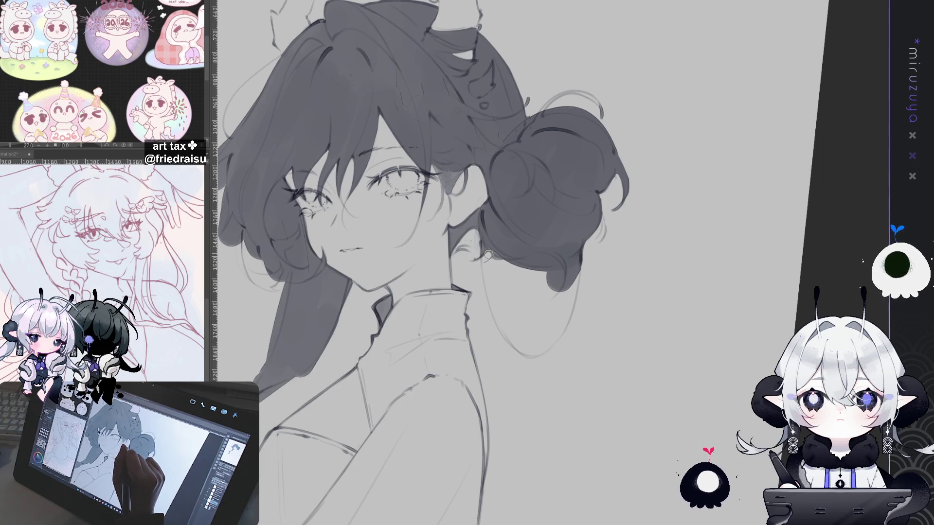
Lighten the bun's lower tip, then reshape it with a dark stroke
{"action": "key", "text": "asciicircum"}
{"action": "key", "text": "asciicircum"}
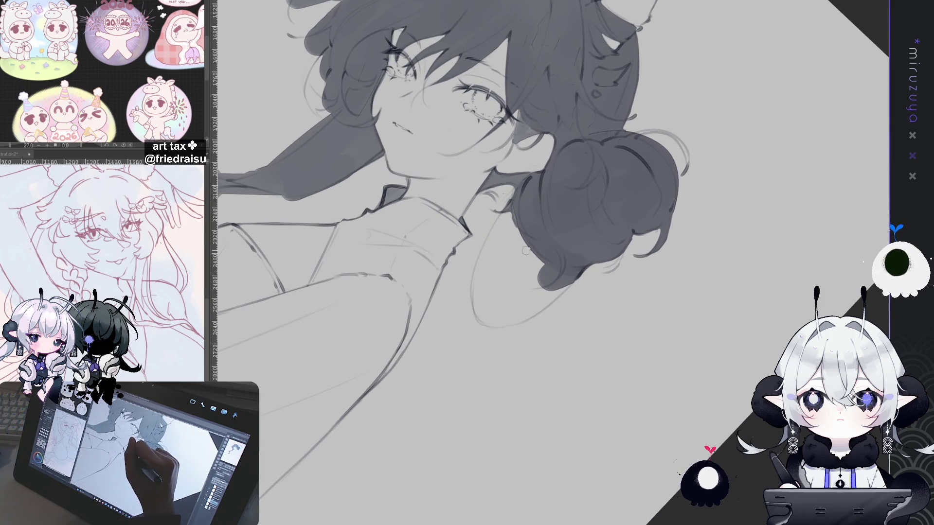
{"action": "left_click_drag", "start_coordinate": [539, 270], "coordinate": [544, 280]}
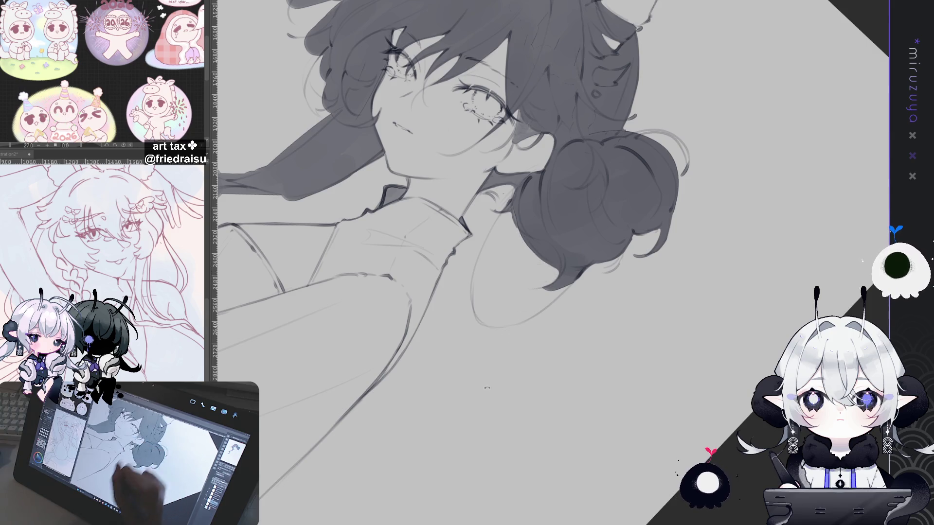
{"action": "key", "text": "minus"}
{"action": "key", "text": "minus"}
{"action": "left_click_drag", "start_coordinate": [570, 258], "coordinate": [566, 285]}
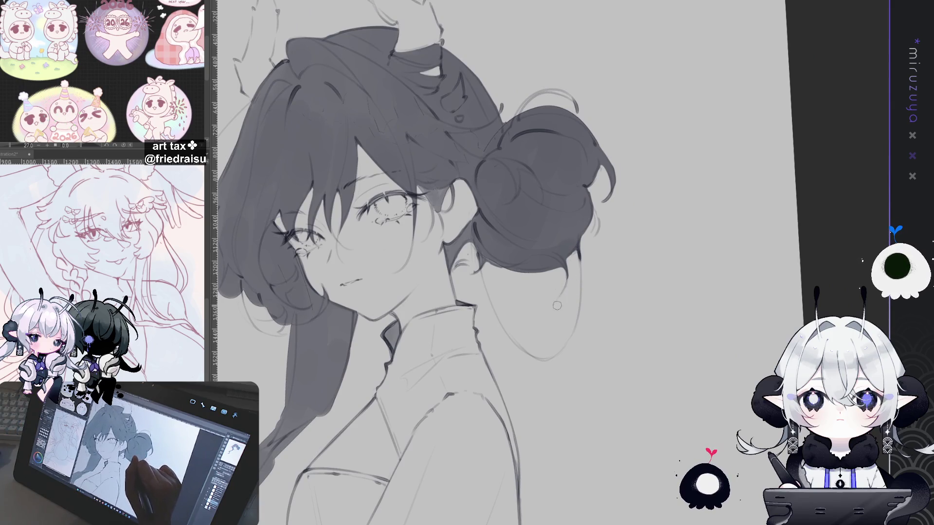
Zoom in slightly and paint light highlight strands along the hair's left edge beside the face
{"action": "key", "text": "ctrl+plus"}
{"action": "left_click_drag", "start_coordinate": [601, 299], "coordinate": [713, 226]}
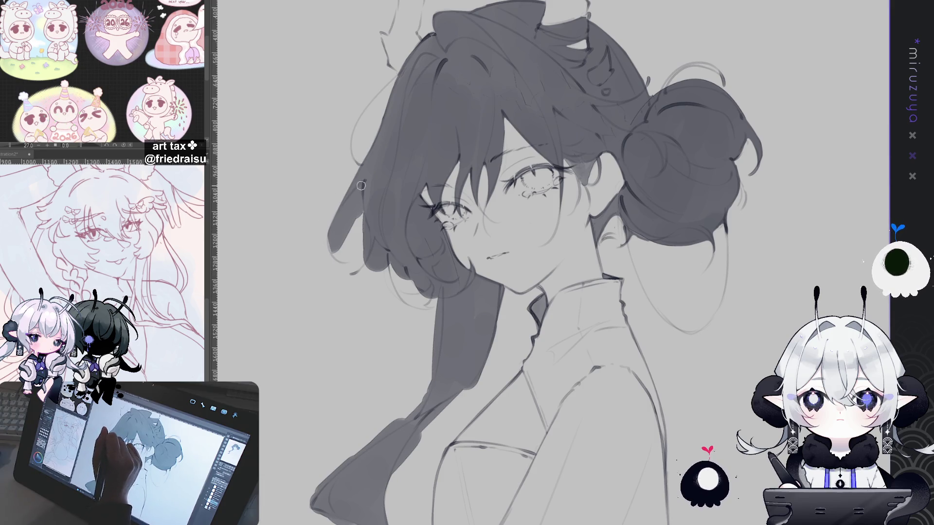
{"action": "left_click_drag", "start_coordinate": [364, 183], "coordinate": [332, 253]}
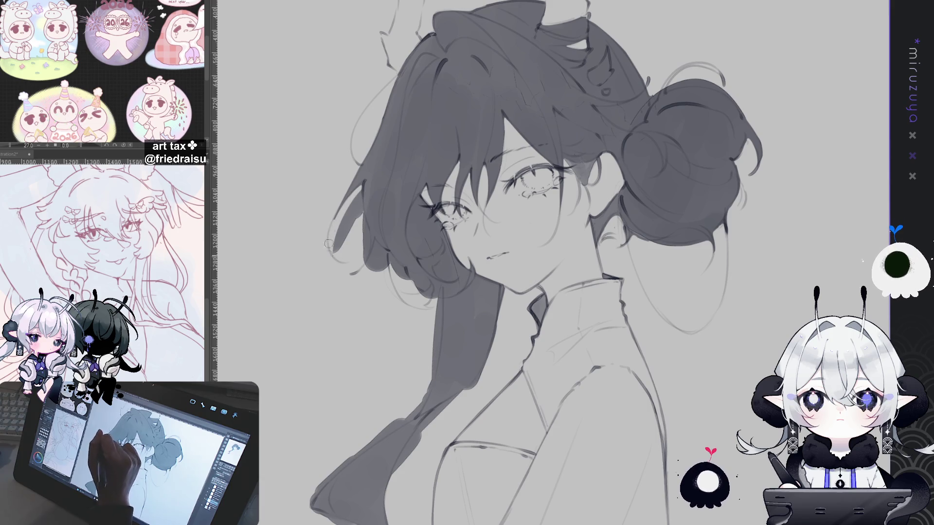
{"action": "mouse_move", "coordinate": [335, 253]}
{"action": "left_mouse_down"}
{"action": "mouse_move", "coordinate": [358, 193]}
{"action": "mouse_move", "coordinate": [365, 254]}
{"action": "left_mouse_up"}
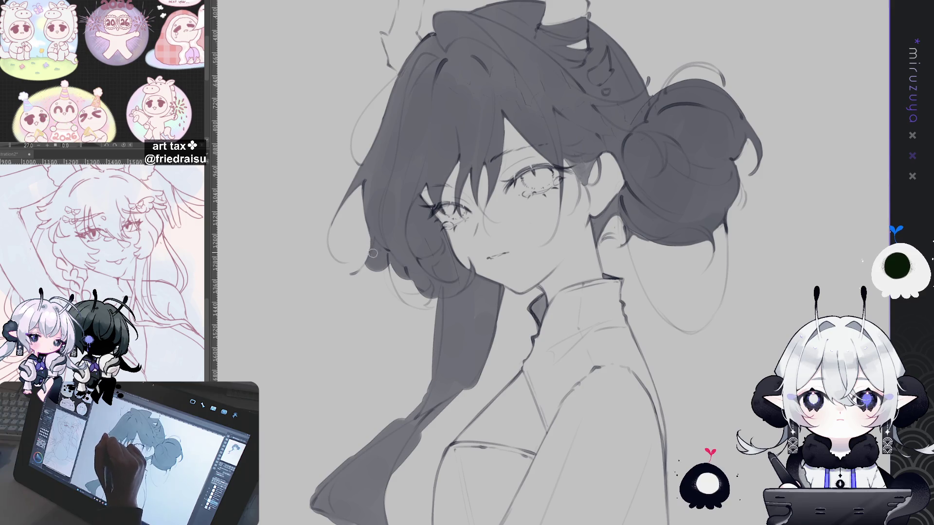
{"action": "mouse_move", "coordinate": [369, 245]}
{"action": "left_mouse_down"}
{"action": "mouse_move", "coordinate": [363, 274]}
{"action": "mouse_move", "coordinate": [384, 265]}
{"action": "mouse_move", "coordinate": [395, 277]}
{"action": "mouse_move", "coordinate": [425, 203]}
{"action": "left_mouse_up"}
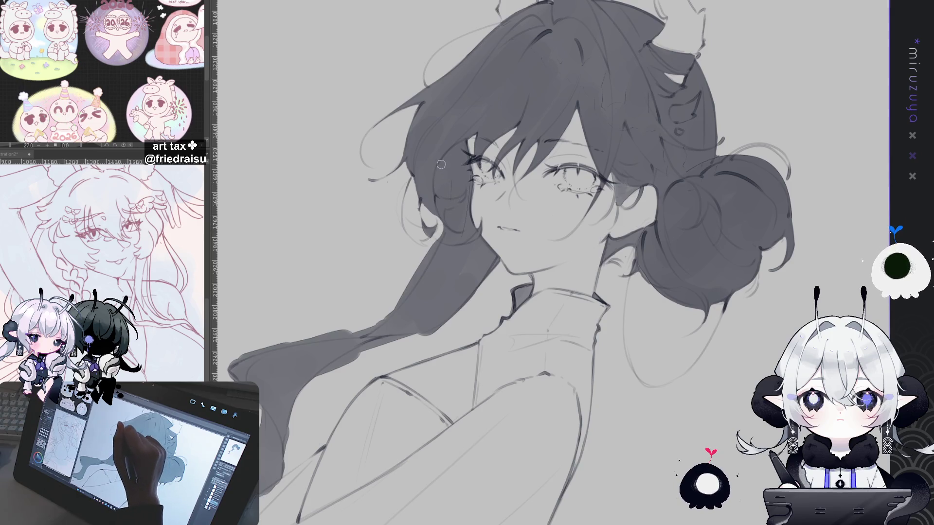
Paint light highlights on the hair beside the eye, undoing the last one
{"action": "left_click_drag", "start_coordinate": [440, 194], "coordinate": [437, 167]}
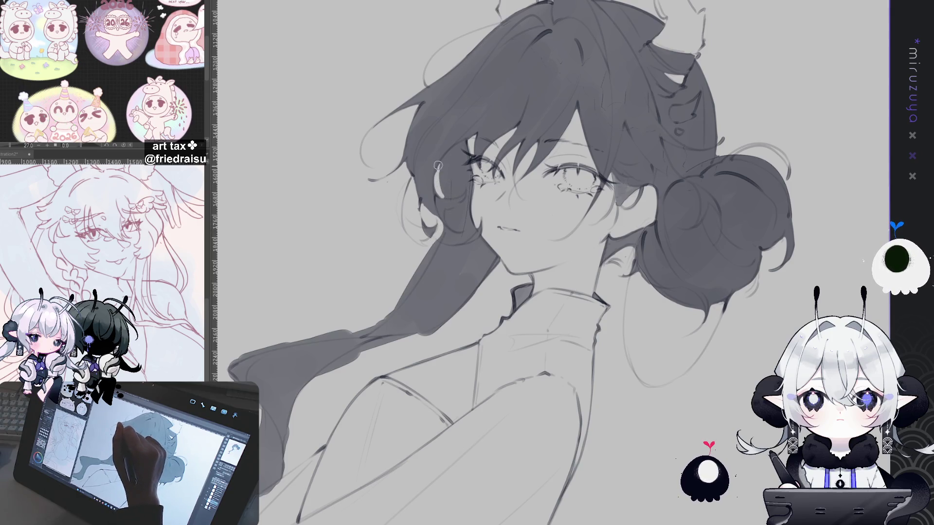
{"action": "left_click_drag", "start_coordinate": [445, 202], "coordinate": [457, 151]}
{"action": "mouse_move", "coordinate": [452, 182]}
{"action": "left_mouse_down"}
{"action": "mouse_move", "coordinate": [455, 143]}
{"action": "mouse_move", "coordinate": [453, 176]}
{"action": "left_mouse_up"}
{"action": "key", "text": "ctrl+z"}
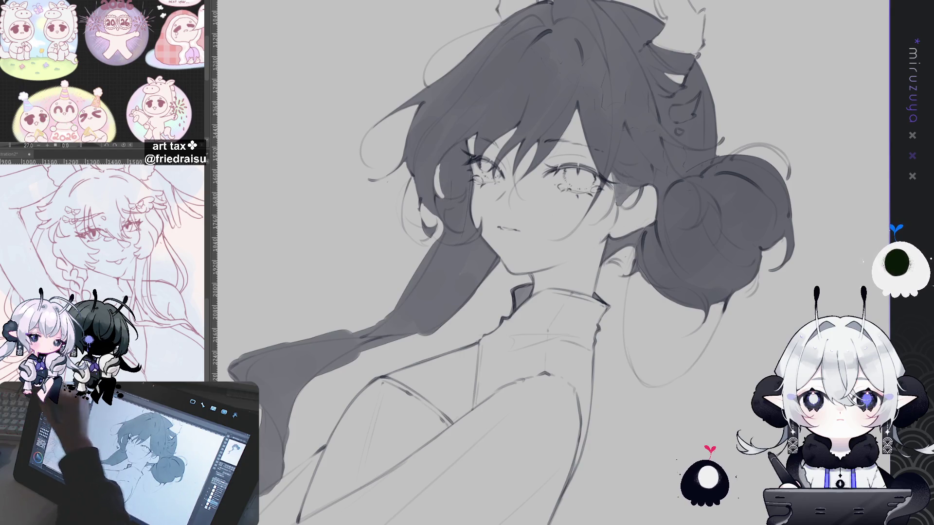
Darken the hair strand left of the face, deepening its lower part
{"action": "mouse_move", "coordinate": [411, 180]}
{"action": "left_mouse_down"}
{"action": "mouse_move", "coordinate": [402, 230]}
{"action": "mouse_move", "coordinate": [401, 219]}
{"action": "left_mouse_up"}
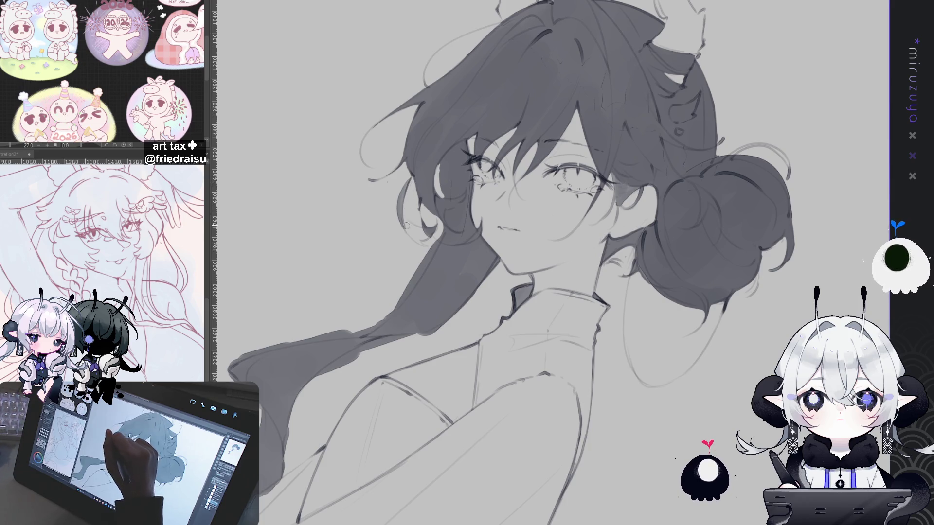
{"action": "left_click_drag", "start_coordinate": [419, 240], "coordinate": [405, 226]}
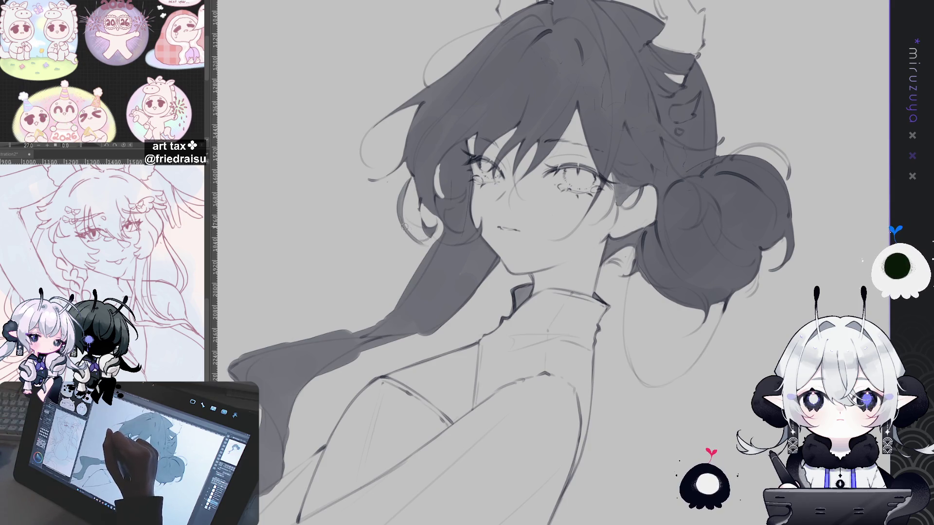
{"action": "mouse_move", "coordinate": [421, 230]}
{"action": "left_mouse_down"}
{"action": "mouse_move", "coordinate": [417, 238]}
{"action": "mouse_move", "coordinate": [412, 224]}
{"action": "left_mouse_up"}
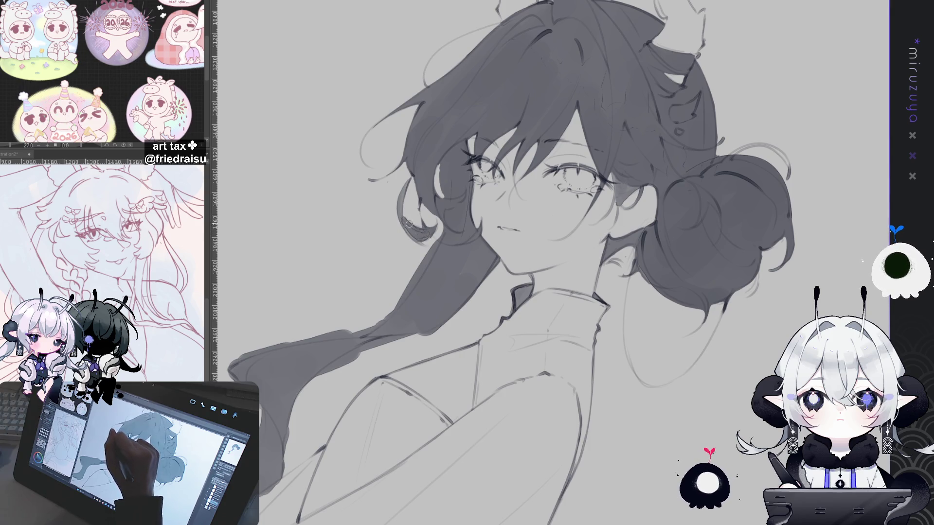
{"action": "mouse_move", "coordinate": [407, 181]}
{"action": "left_mouse_down"}
{"action": "mouse_move", "coordinate": [529, 419]}
{"action": "mouse_move", "coordinate": [567, 143]}
{"action": "left_mouse_up"}
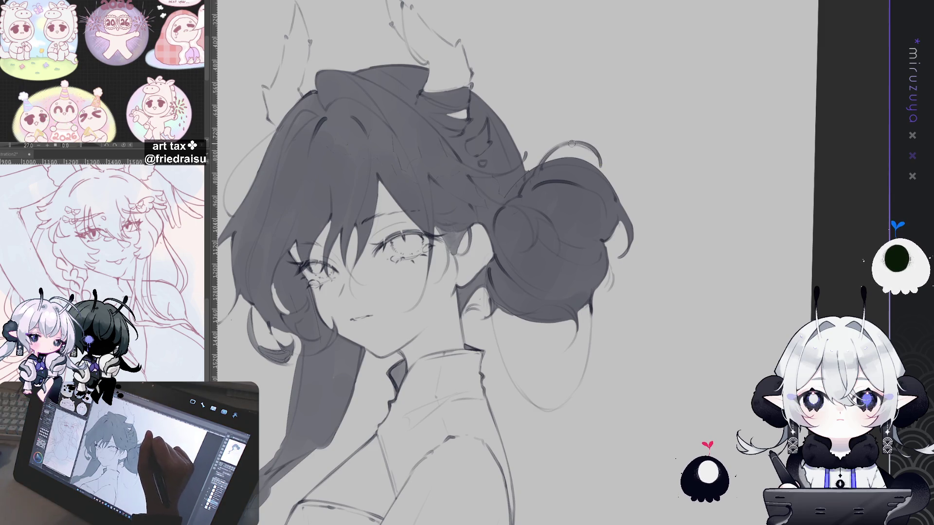
Zoom and pan up, then add a dark stroke on the hair edge and a curl atop the bun
{"action": "scroll", "coordinate": [448, 61], "scroll_direction": "up", "scroll_amount": 2}
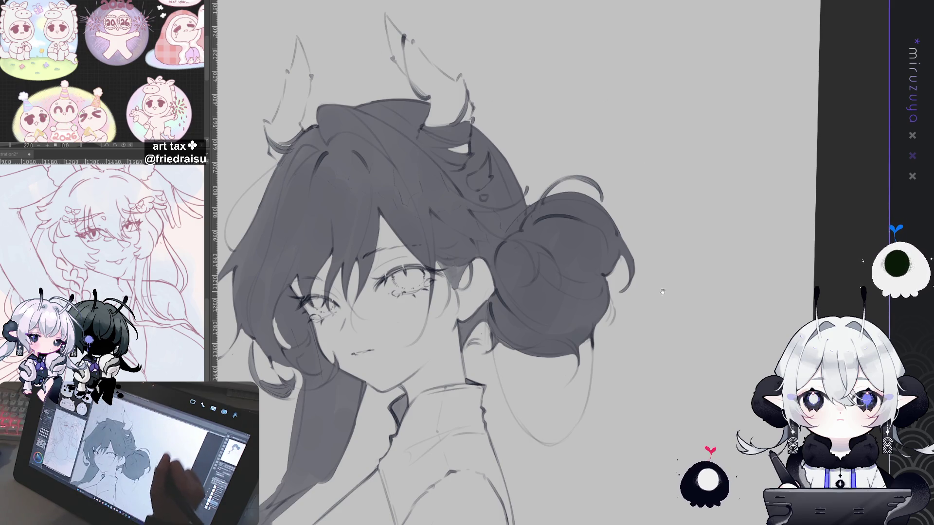
{"action": "left_click_drag", "start_coordinate": [569, 229], "coordinate": [588, 123]}
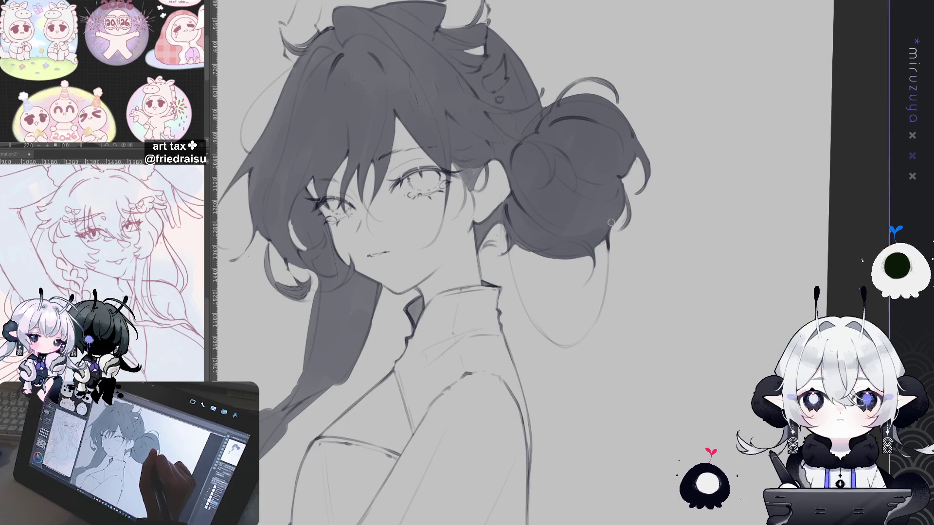
{"action": "left_click_drag", "start_coordinate": [505, 224], "coordinate": [510, 258]}
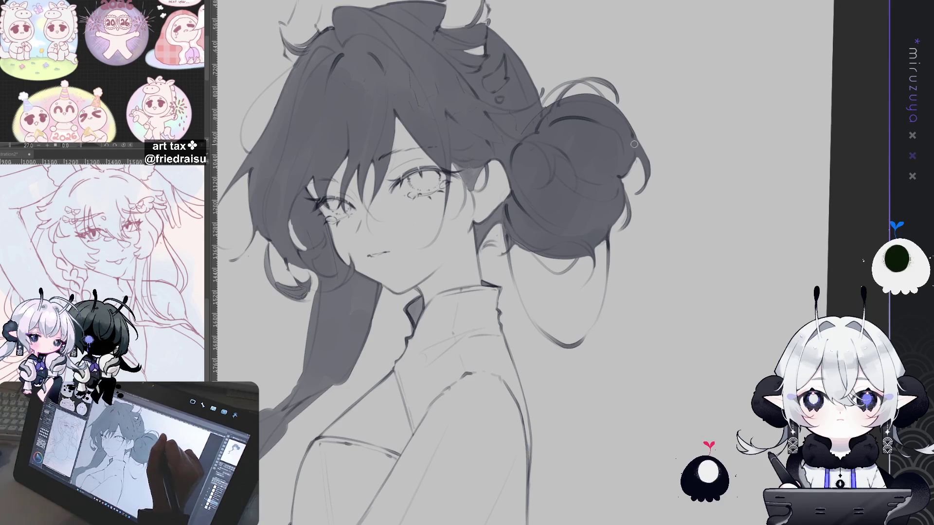
{"action": "mouse_move", "coordinate": [640, 132]}
{"action": "left_mouse_down"}
{"action": "mouse_move", "coordinate": [652, 142]}
{"action": "mouse_move", "coordinate": [652, 190]}
{"action": "mouse_move", "coordinate": [669, 190]}
{"action": "mouse_move", "coordinate": [623, 177]}
{"action": "mouse_move", "coordinate": [632, 266]}
{"action": "left_mouse_up"}
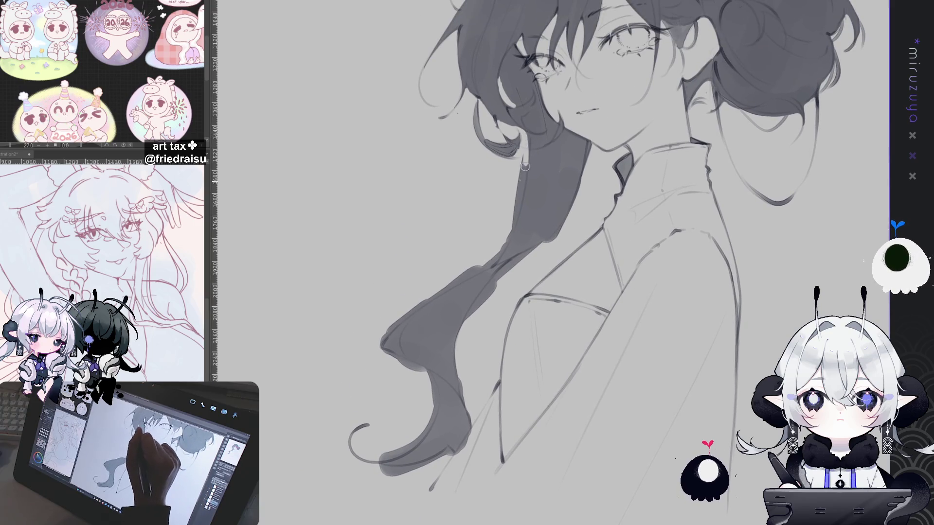
Lighten a stretch of the hair edge and reshape the lower hair's left edge
{"action": "left_click_drag", "start_coordinate": [510, 210], "coordinate": [503, 241]}
{"action": "left_click_drag", "start_coordinate": [517, 204], "coordinate": [470, 215]}
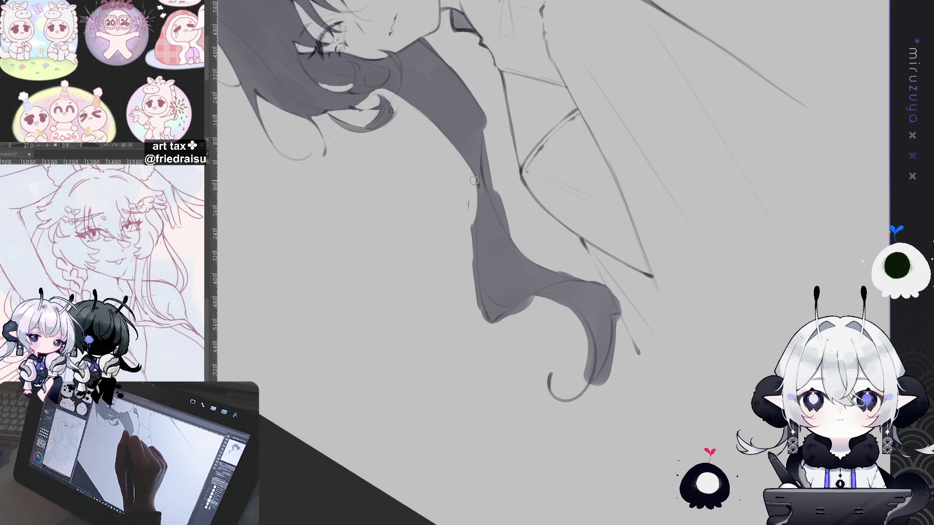
{"action": "mouse_move", "coordinate": [474, 255]}
{"action": "left_mouse_down"}
{"action": "mouse_move", "coordinate": [480, 306]}
{"action": "mouse_move", "coordinate": [516, 272]}
{"action": "mouse_move", "coordinate": [521, 235]}
{"action": "mouse_move", "coordinate": [535, 263]}
{"action": "left_mouse_up"}
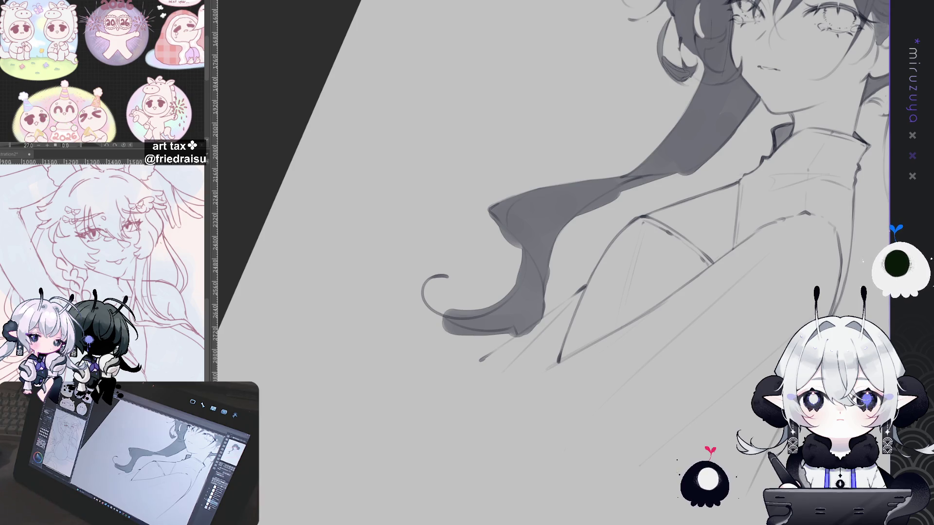
Rotate the canvas so the hair runs vertically and lighten its right edge near the tip
{"action": "left_click_drag", "start_coordinate": [834, 178], "coordinate": [535, 199]}
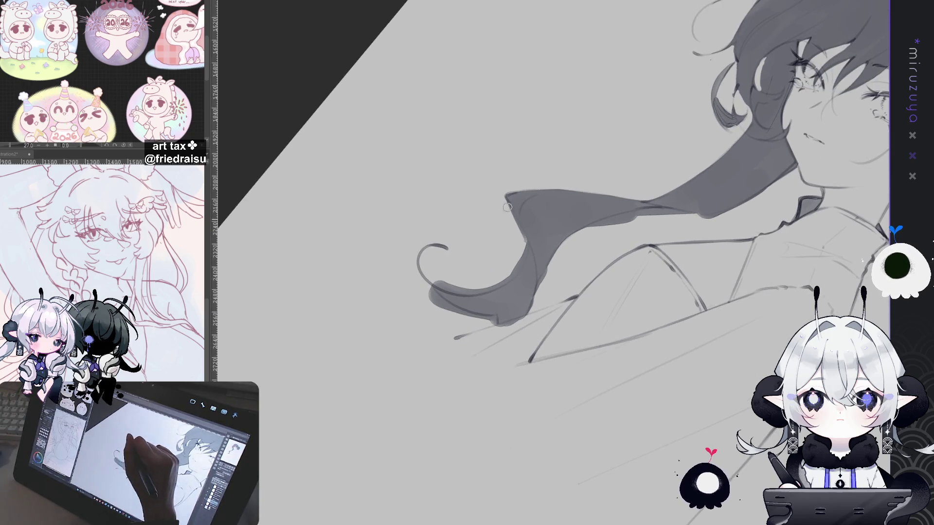
{"action": "left_click_drag", "start_coordinate": [519, 244], "coordinate": [580, 243]}
{"action": "left_click_drag", "start_coordinate": [454, 372], "coordinate": [552, 137]}
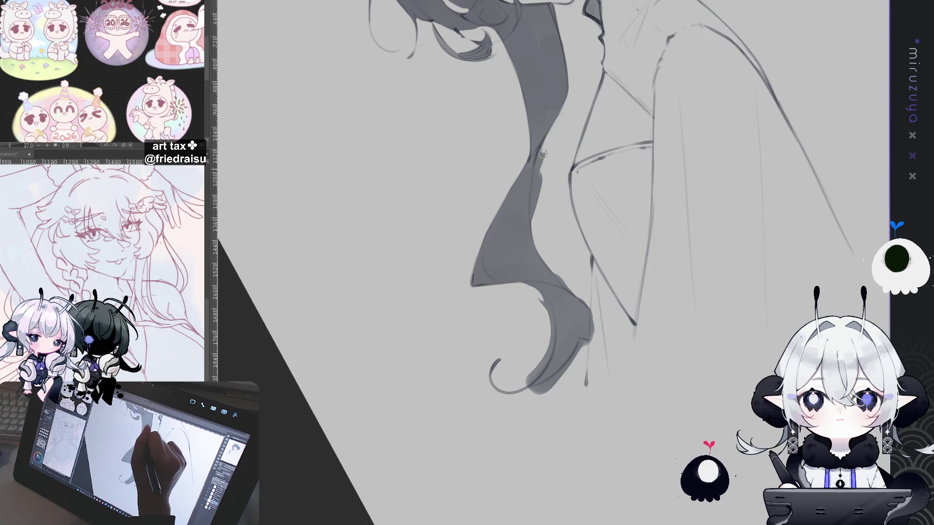
{"action": "mouse_move", "coordinate": [537, 156]}
{"action": "left_mouse_down"}
{"action": "mouse_move", "coordinate": [539, 221]}
{"action": "mouse_move", "coordinate": [535, 194]}
{"action": "left_mouse_up"}
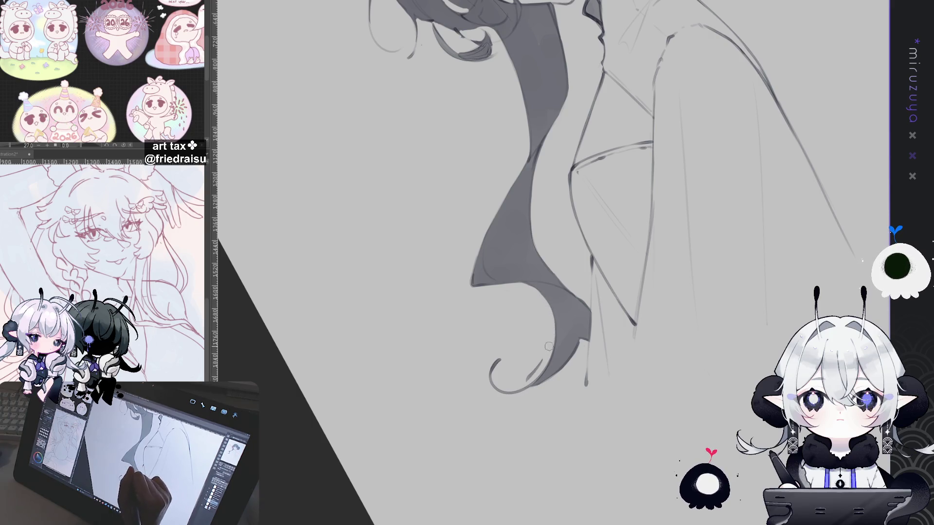
{"action": "scroll", "coordinate": [532, 373], "scroll_direction": "down", "scroll_amount": 5}
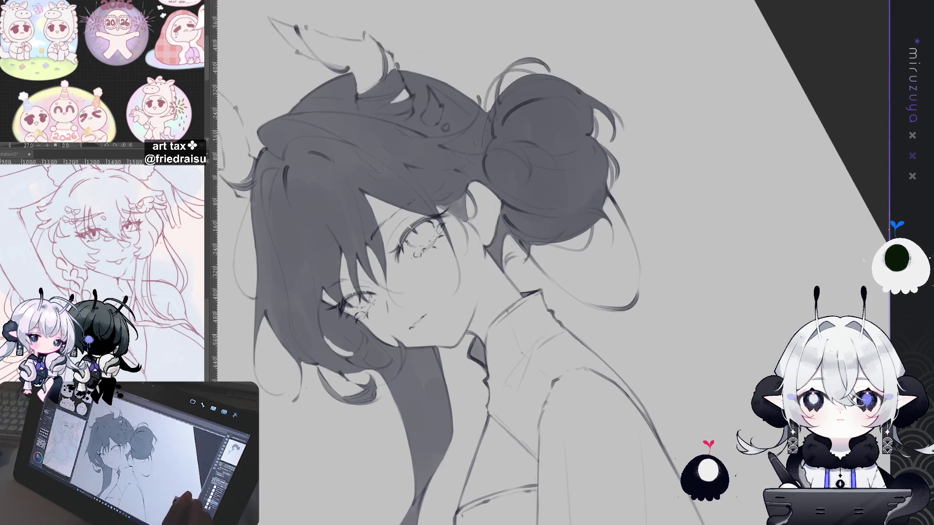
Draw a curved line along the lower-left hair edge, discarding a neck line and a first try
{"action": "mouse_move", "coordinate": [418, 252]}
{"action": "left_mouse_down"}
{"action": "mouse_move", "coordinate": [443, 191]}
{"action": "mouse_move", "coordinate": [478, 186]}
{"action": "left_mouse_up"}
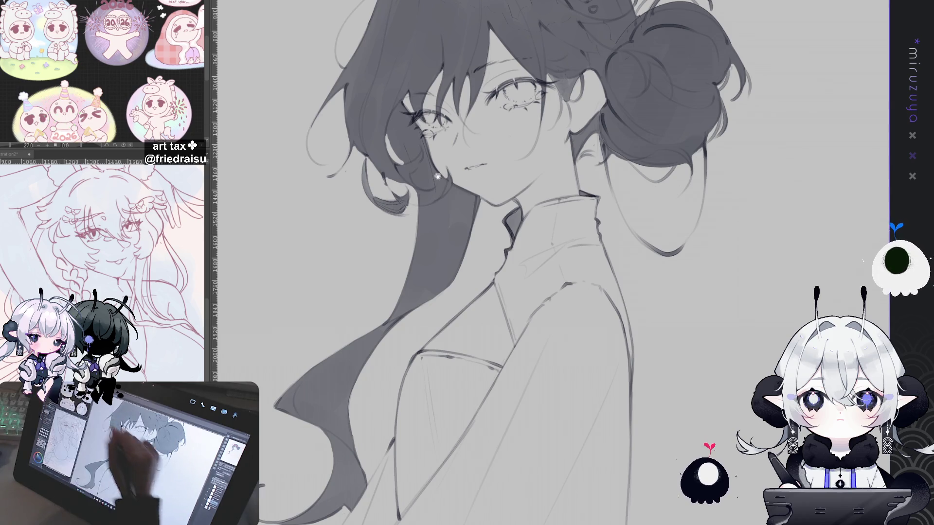
{"action": "left_click_drag", "start_coordinate": [492, 198], "coordinate": [563, 182]}
{"action": "left_click_drag", "start_coordinate": [580, 212], "coordinate": [534, 275]}
{"action": "key", "text": "ctrl+z"}
{"action": "left_click_drag", "start_coordinate": [484, 297], "coordinate": [414, 404]}
{"action": "key", "text": "ctrl+z"}
{"action": "mouse_move", "coordinate": [381, 372]}
{"action": "left_mouse_down"}
{"action": "mouse_move", "coordinate": [365, 395]}
{"action": "mouse_move", "coordinate": [427, 406]}
{"action": "mouse_move", "coordinate": [468, 442]}
{"action": "left_mouse_up"}
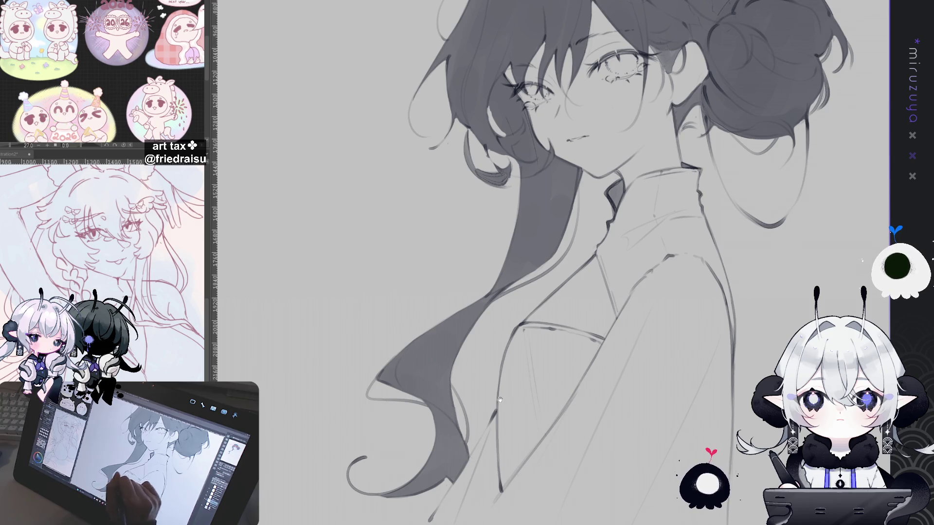
Draw a long outline down the left hair strand and add small dark strands near the face
{"action": "left_click_drag", "start_coordinate": [496, 403], "coordinate": [532, 294]}
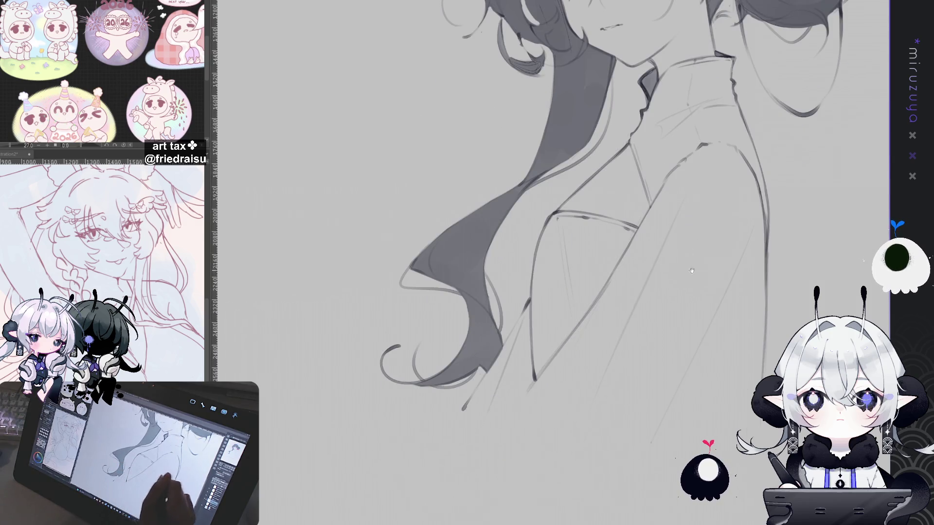
{"action": "left_click_drag", "start_coordinate": [697, 261], "coordinate": [591, 427]}
{"action": "left_click_drag", "start_coordinate": [442, 256], "coordinate": [359, 379]}
{"action": "left_click_drag", "start_coordinate": [581, 218], "coordinate": [614, 350]}
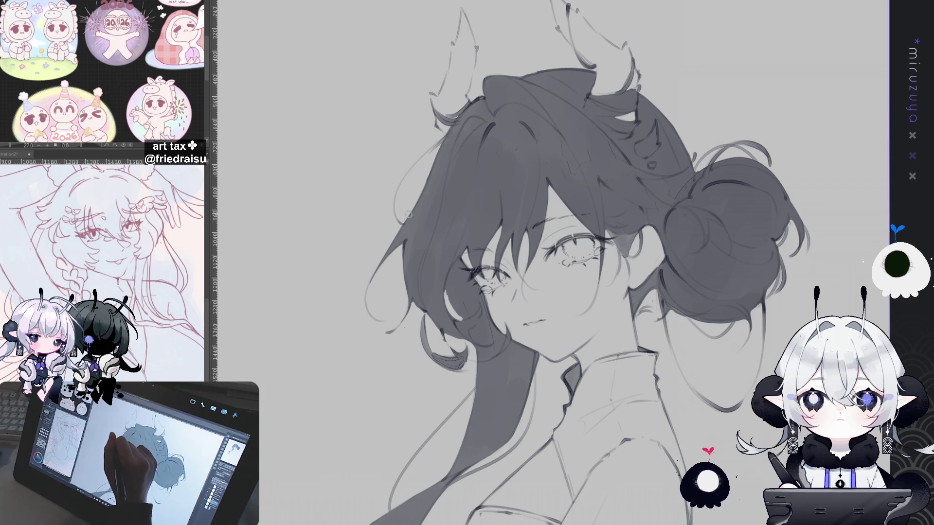
{"action": "mouse_move", "coordinate": [405, 246]}
{"action": "left_mouse_down"}
{"action": "mouse_move", "coordinate": [397, 285]}
{"action": "mouse_move", "coordinate": [459, 313]}
{"action": "left_mouse_up"}
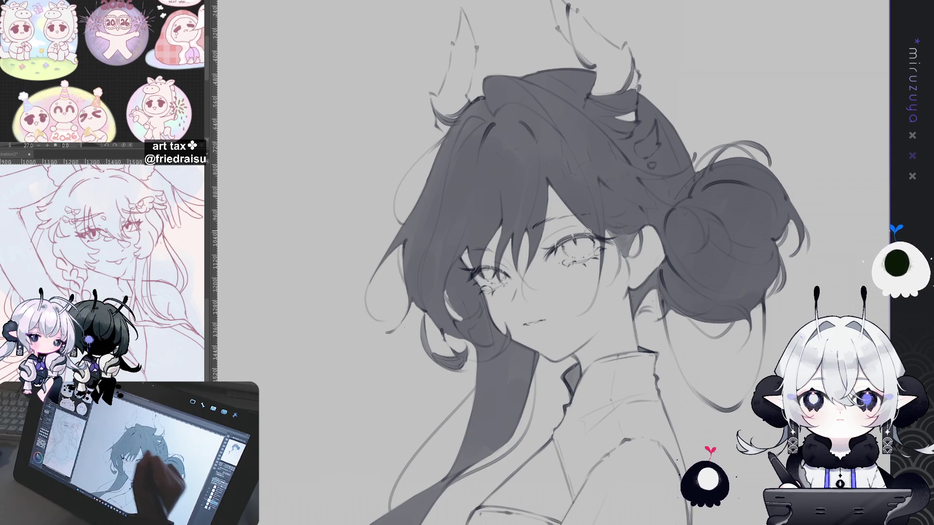
{"action": "left_click_drag", "start_coordinate": [537, 353], "coordinate": [506, 306]}
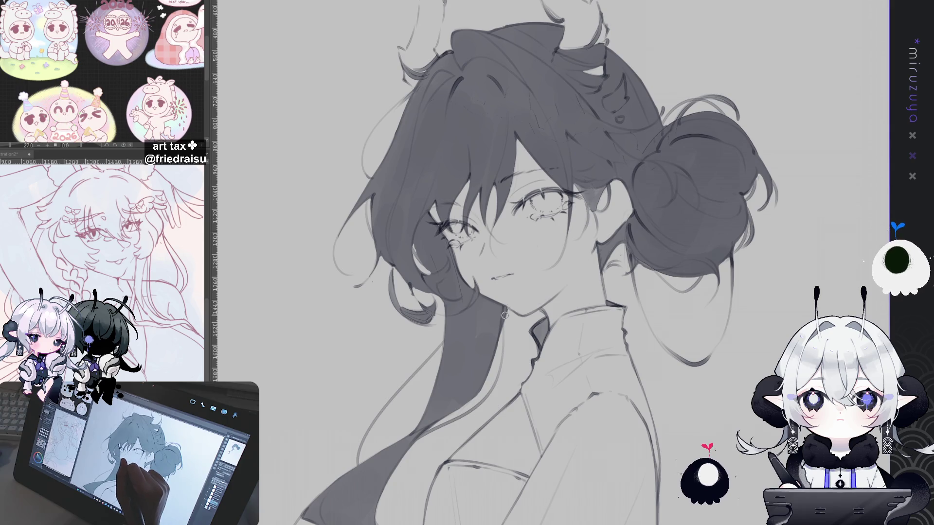
{"action": "left_click_drag", "start_coordinate": [631, 236], "coordinate": [544, 295]}
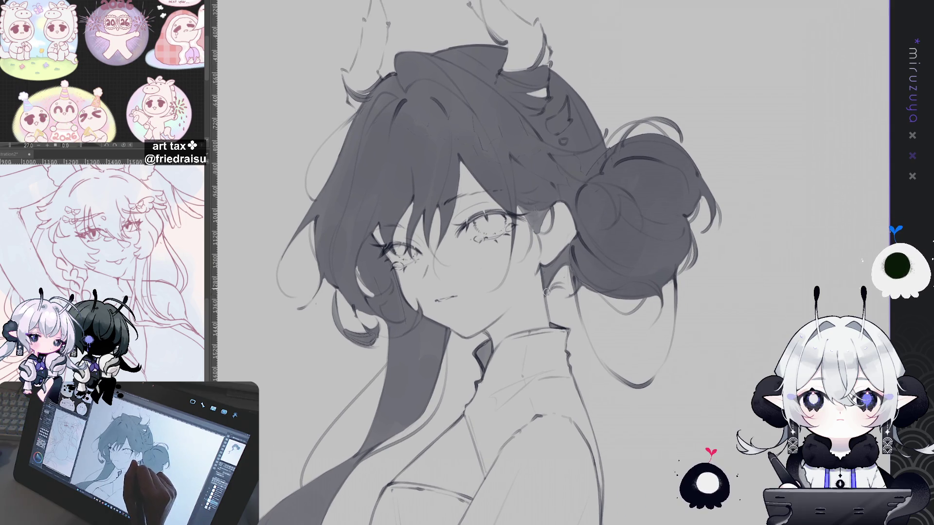
{"action": "left_click_drag", "start_coordinate": [696, 257], "coordinate": [725, 347]}
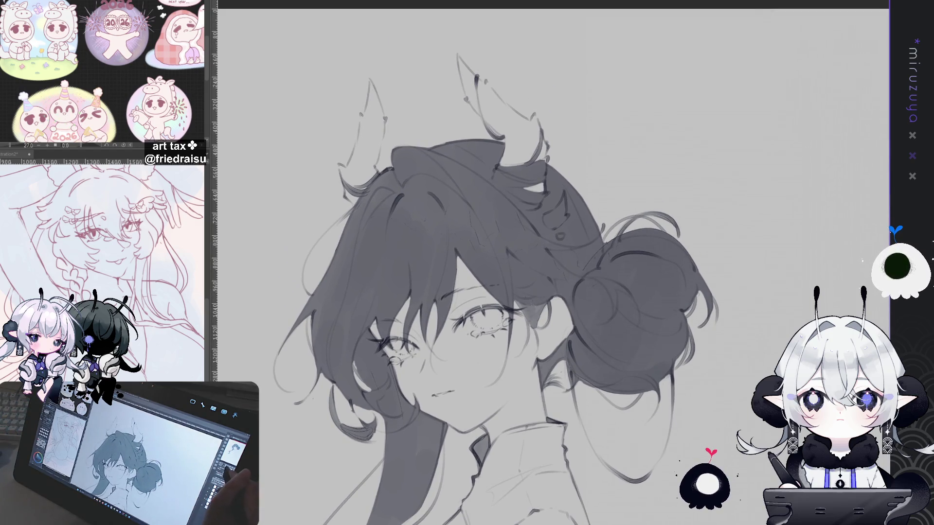